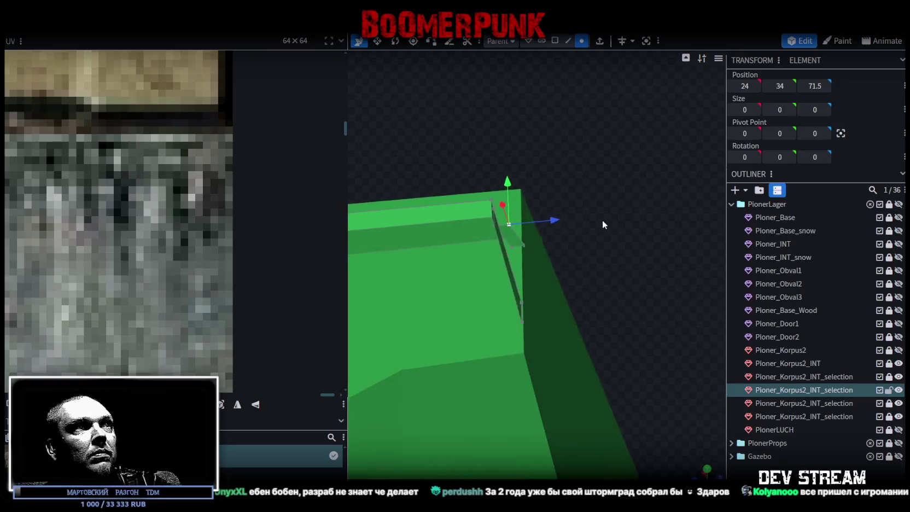
- Shift a wall-top vertex one unit along Z and to X 24, merging the overlapping vertices
click(622, 331)
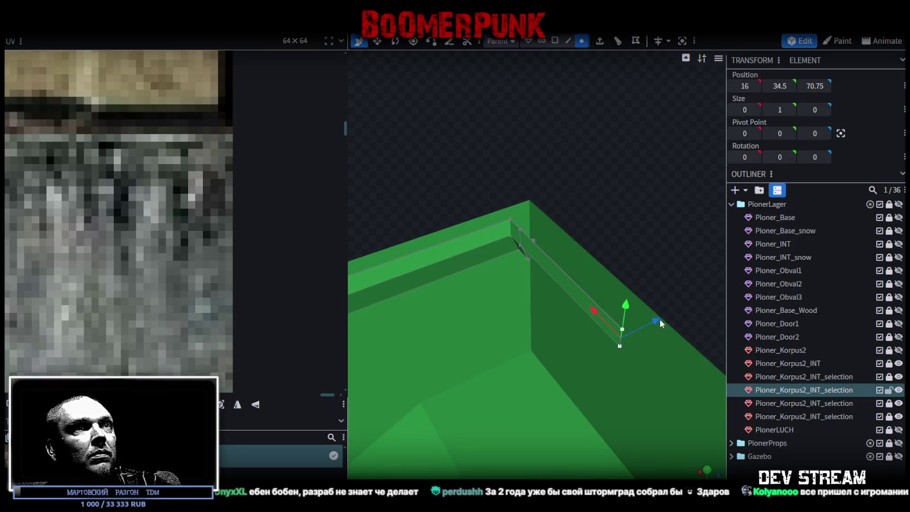
drag(666, 317, 528, 213)
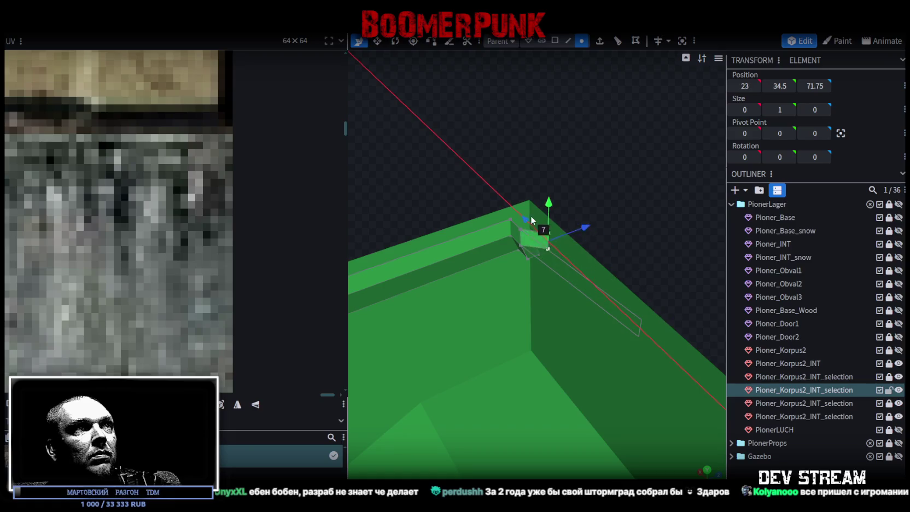
mouse_move(636, 216)
mouse_down()
mouse_move(609, 232)
mouse_move(639, 287)
mouse_move(637, 276)
mouse_move(588, 281)
mouse_up()
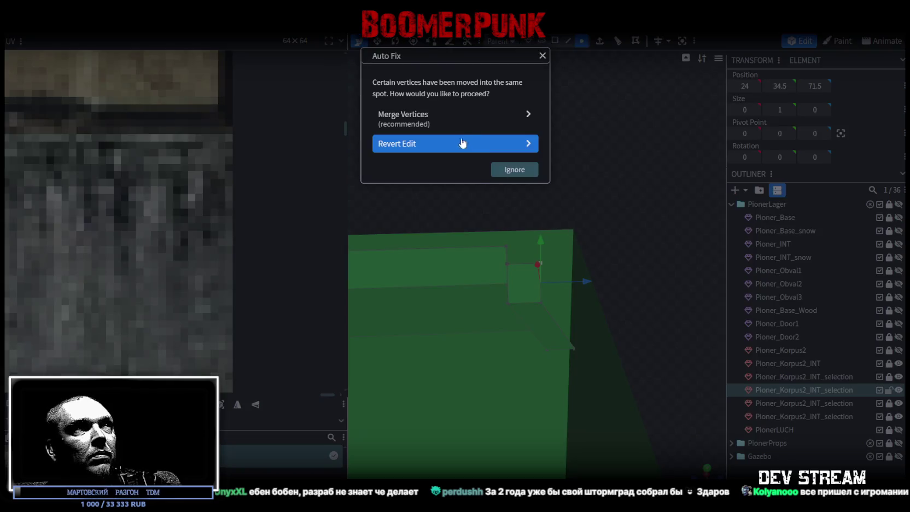
click(460, 117)
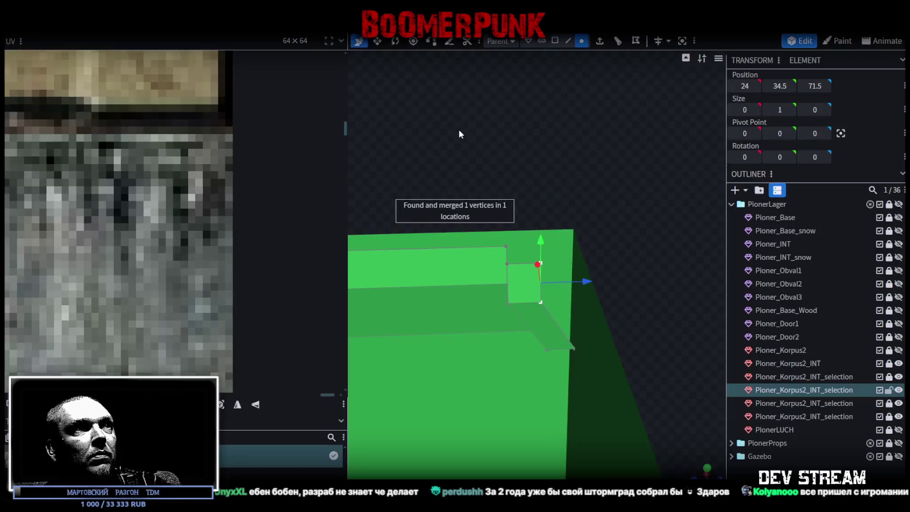
- Extrude the notch's inner edge in direction Y- and set its Y position to 20
mouse_move(519, 191)
mouse_down()
mouse_move(572, 185)
mouse_move(592, 198)
mouse_move(530, 172)
mouse_move(549, 123)
mouse_up()
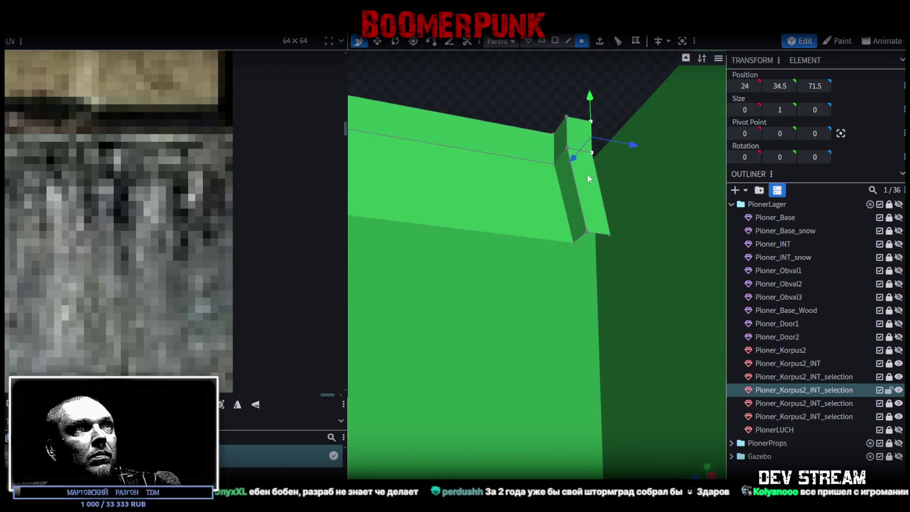
click(568, 40)
click(580, 239)
mouse_move(579, 238)
mouse_down()
mouse_move(545, 244)
mouse_move(522, 180)
mouse_move(588, 240)
mouse_up()
click(587, 240)
click(599, 41)
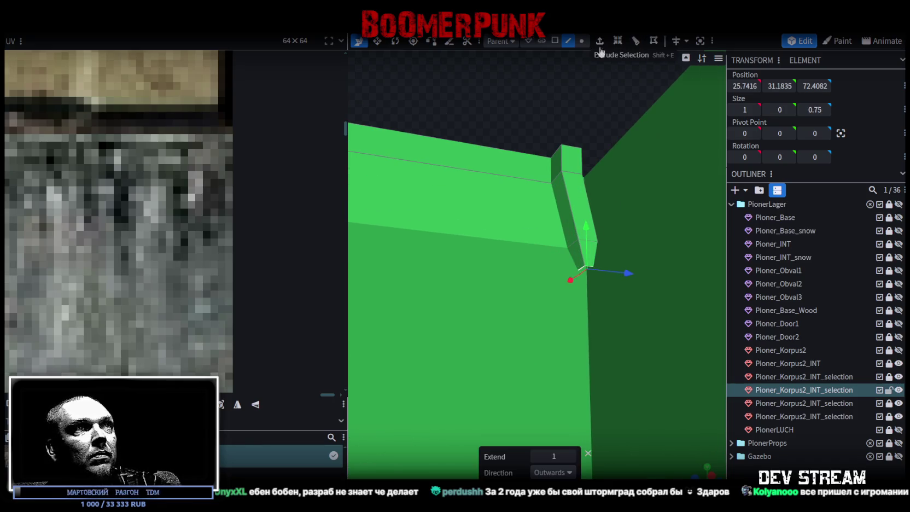
click(566, 474)
click(545, 393)
drag(596, 295, 597, 324)
click(780, 86)
text(20)
key(Return)
mouse_move(545, 161)
mouse_down()
mouse_move(514, 128)
mouse_move(581, 231)
mouse_move(617, 240)
mouse_move(686, 225)
mouse_move(520, 204)
mouse_move(571, 197)
mouse_move(487, 189)
mouse_move(634, 189)
mouse_move(411, 207)
mouse_move(579, 187)
mouse_move(585, 197)
mouse_move(597, 60)
mouse_up()
- Delete the red strip's vertices, then undo it and reselect the strip
click(581, 40)
drag(508, 140, 647, 279)
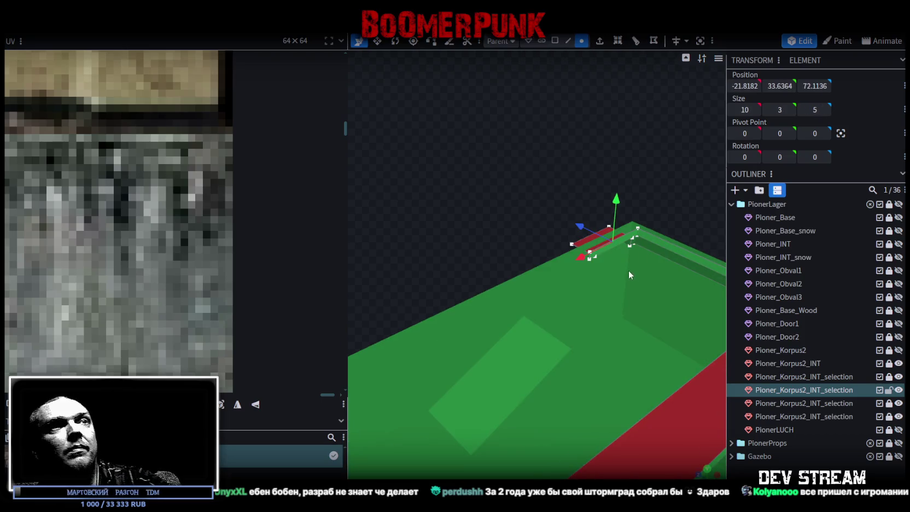
key(Delete)
key(ctrl+z)
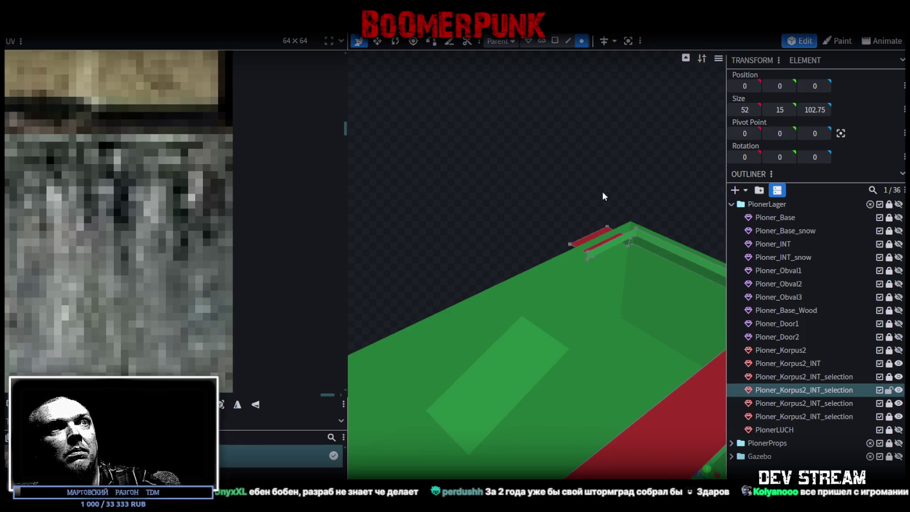
right_drag(602, 191, 553, 193)
drag(480, 187, 607, 267)
- Select all faces of the corner post in face mode
click(555, 41)
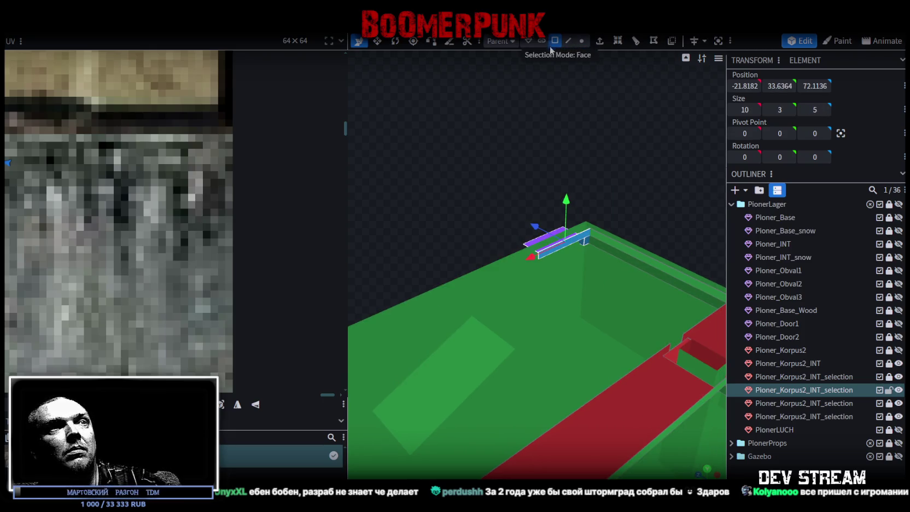
drag(543, 82, 511, 111)
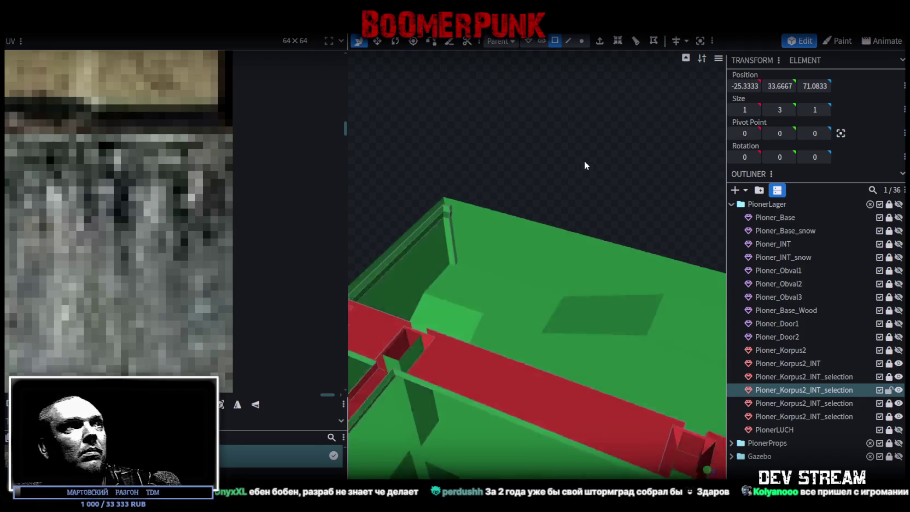
drag(523, 111, 455, 328)
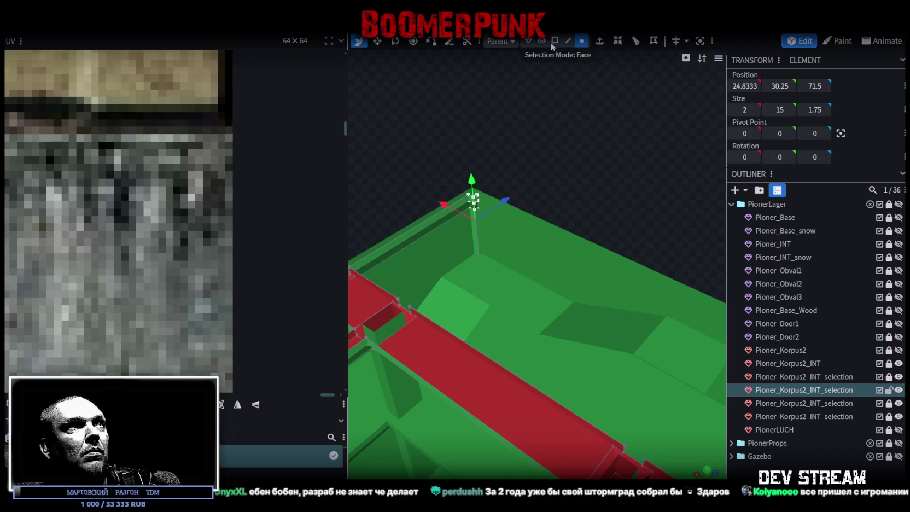
scroll(567, 57, up, 2)
scroll(567, 57, up, 1)
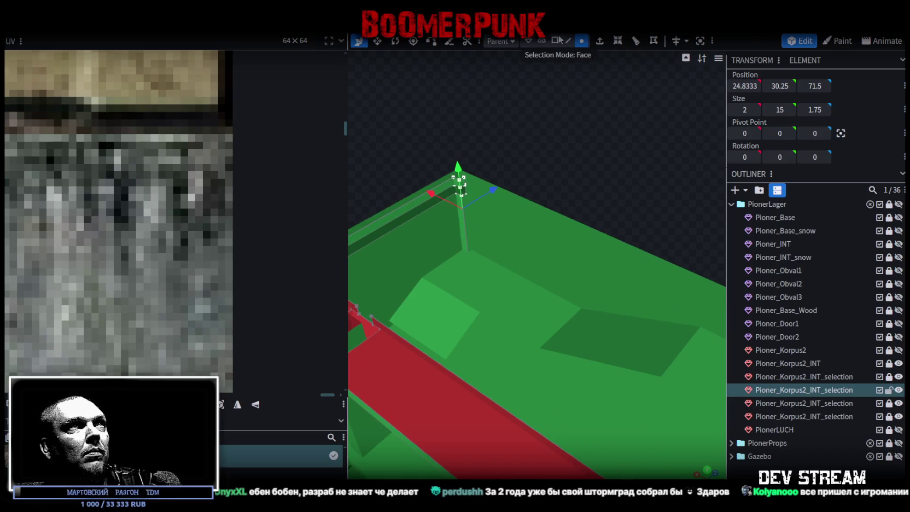
click(556, 40)
scroll(507, 222, up, 1)
- Copy and paste the corner post, then flip the copy along X
right_click(496, 219)
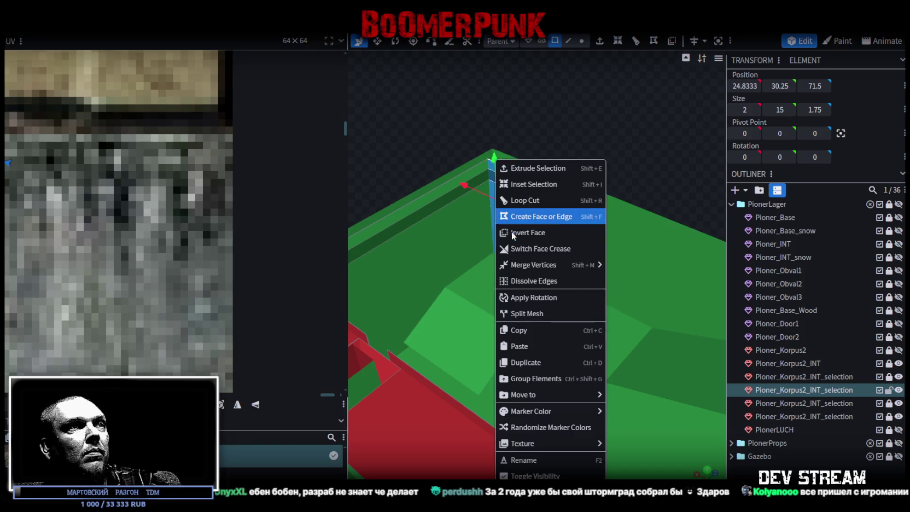
click(533, 332)
right_click(494, 230)
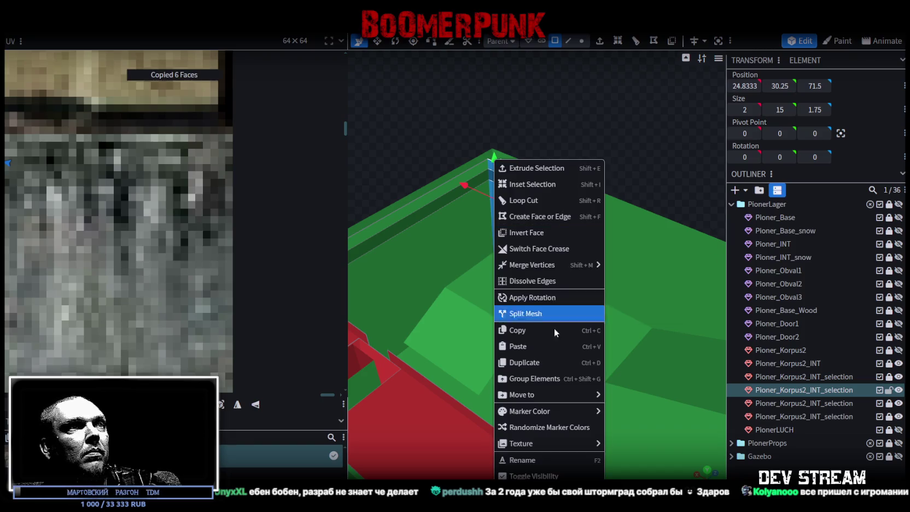
click(536, 346)
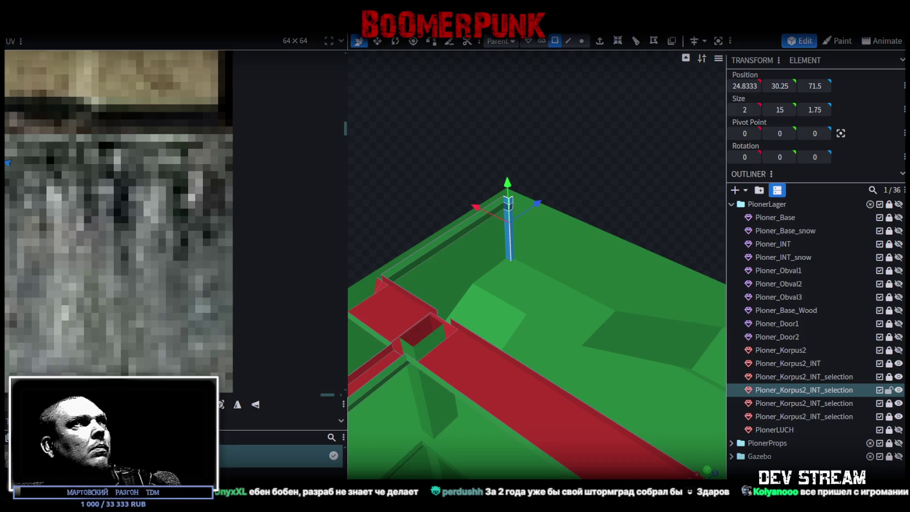
right_click(113, 35)
click(217, 62)
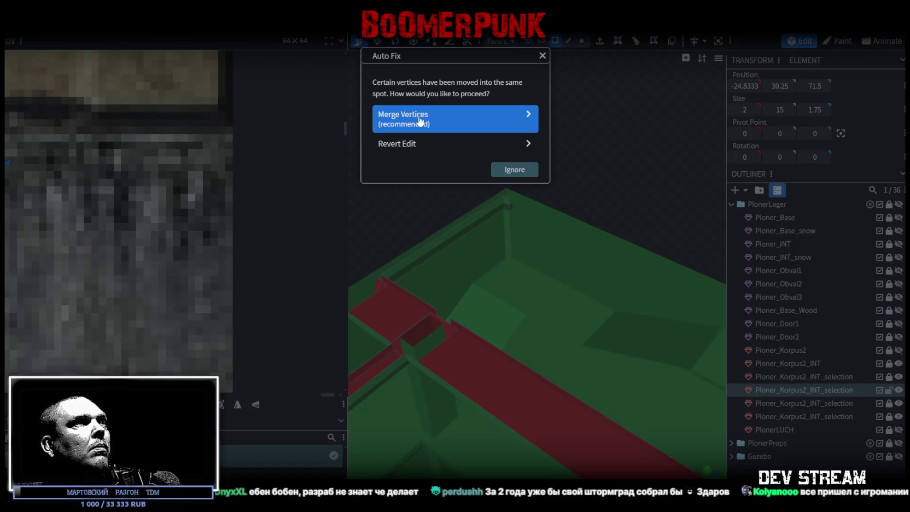
- Merge the overlapping vertices and select the wall-top edges around the posts
click(403, 116)
mouse_move(572, 148)
mouse_down()
mouse_move(487, 132)
mouse_move(578, 54)
mouse_move(652, 147)
mouse_move(559, 233)
mouse_move(539, 116)
mouse_move(546, 165)
mouse_move(430, 141)
mouse_move(622, 197)
mouse_move(405, 258)
mouse_move(539, 149)
mouse_move(420, 159)
mouse_move(572, 178)
mouse_move(491, 172)
mouse_move(500, 208)
mouse_up()
click(569, 41)
click(549, 249)
click(653, 203)
click(459, 228)
mouse_move(458, 228)
mouse_down()
mouse_move(492, 182)
mouse_move(444, 168)
mouse_move(404, 174)
mouse_move(522, 145)
mouse_move(484, 148)
mouse_move(513, 146)
mouse_move(508, 124)
mouse_move(577, 133)
mouse_move(517, 154)
mouse_move(595, 162)
mouse_move(635, 179)
mouse_up()
mouse_move(502, 370)
mouse_down()
mouse_move(549, 398)
mouse_move(549, 380)
mouse_move(515, 368)
mouse_move(515, 376)
mouse_move(553, 130)
mouse_up()
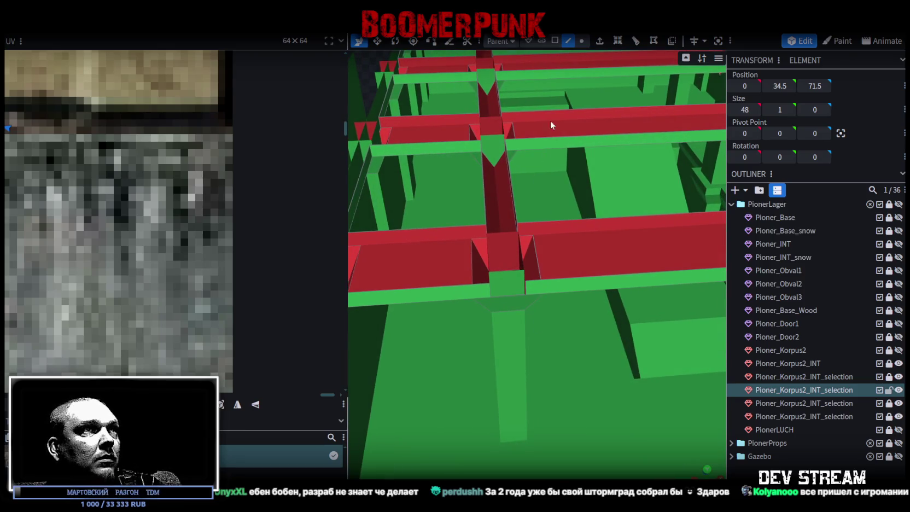
- Move the notch edge by the central post along X to -13, merging overlapping vertices
click(568, 41)
click(488, 291)
drag(523, 286, 534, 288)
key(Return)
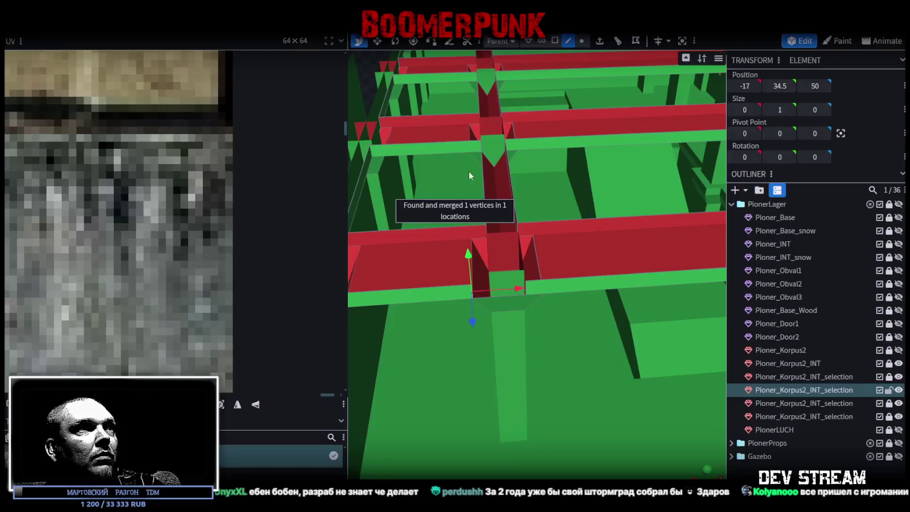
drag(527, 289, 599, 289)
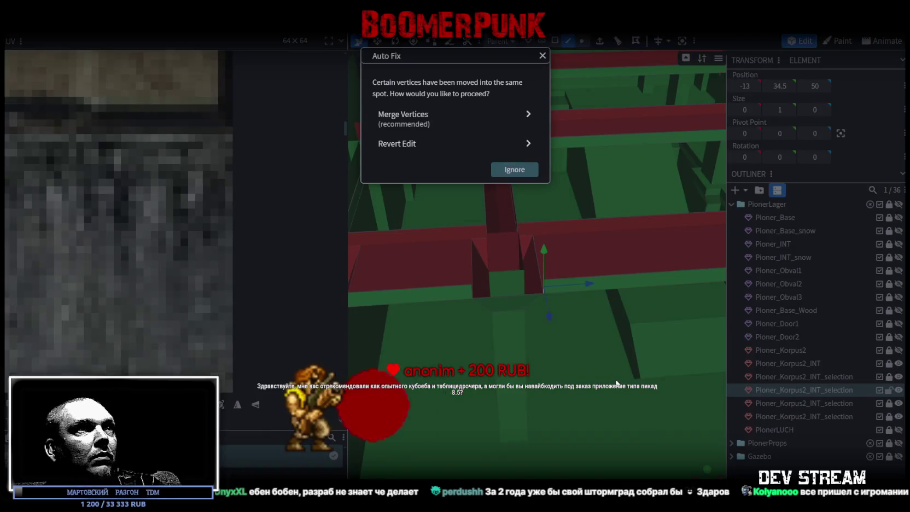
click(450, 131)
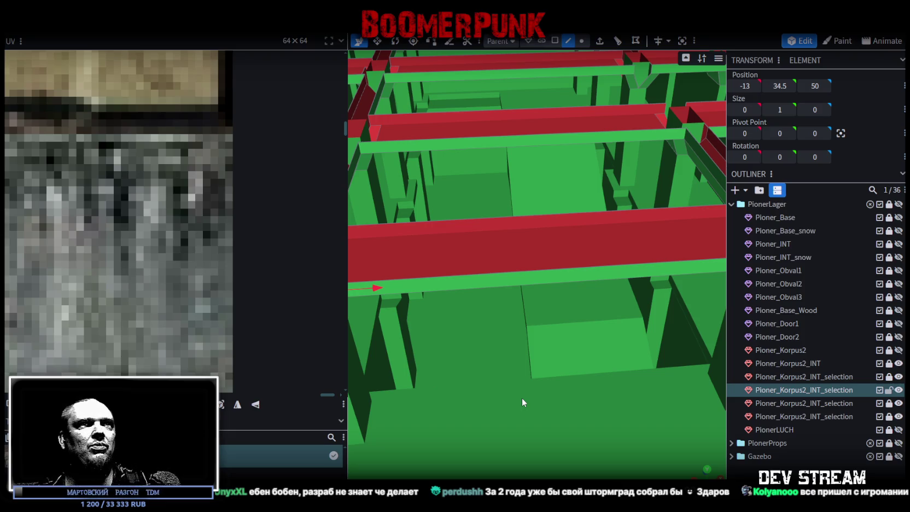
- Zoom out over the notched wall tops
scroll(566, 350, down, 3)
- Scale the notch edge to 4 units wide and merge the overlapping vertices
mouse_move(566, 350)
mouse_down()
mouse_move(381, 358)
mouse_move(583, 244)
mouse_up()
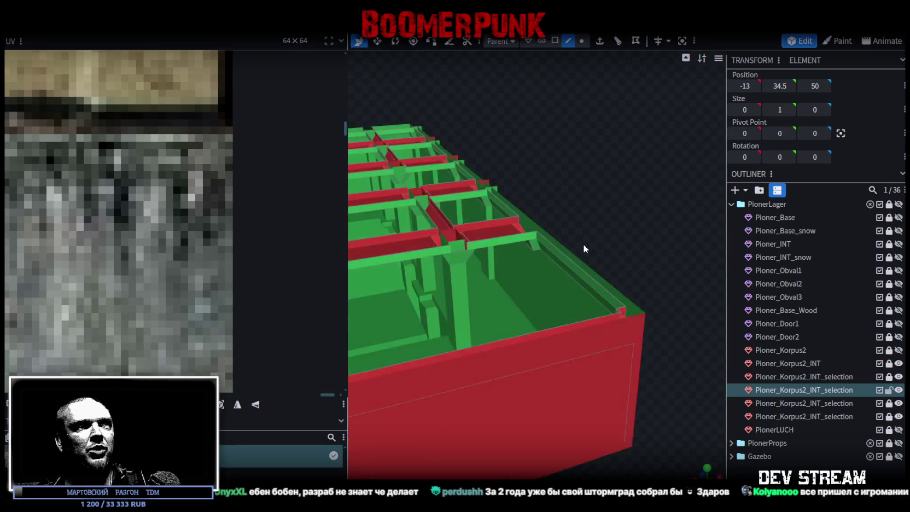
scroll(583, 244, up, 4)
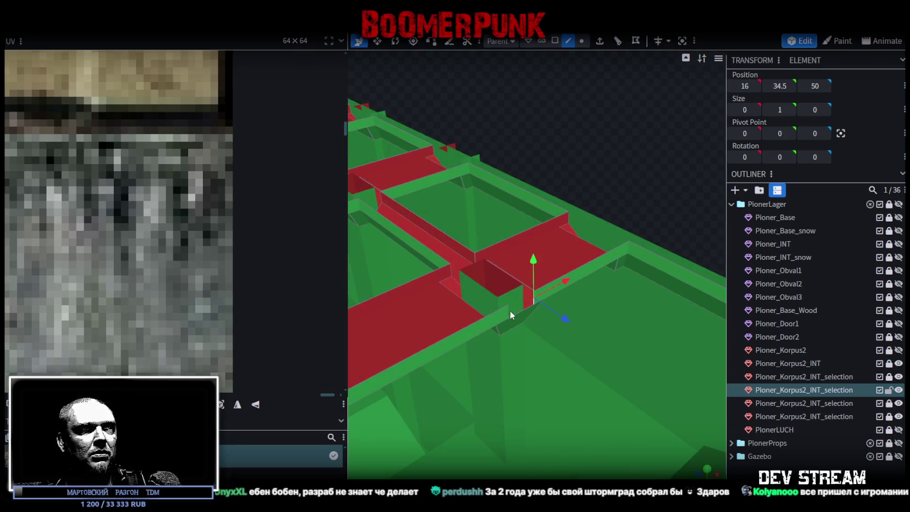
key(s)
drag(563, 281, 565, 281)
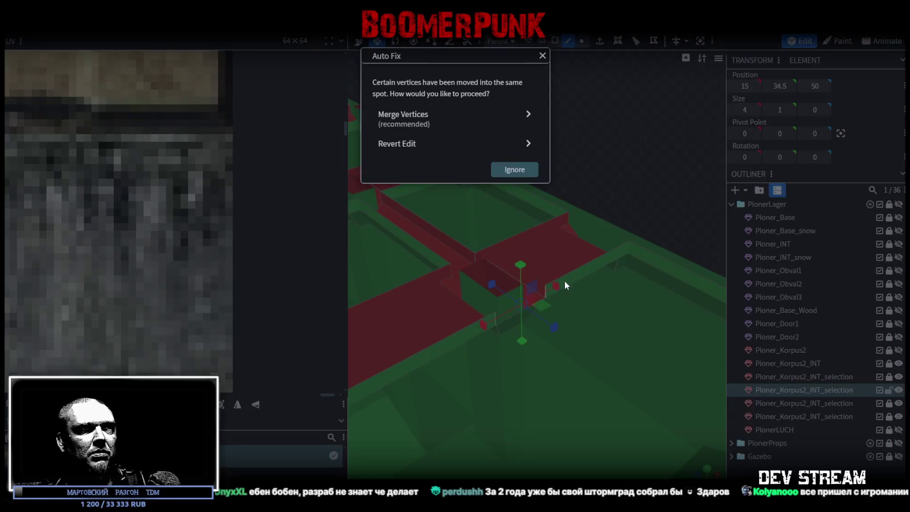
click(438, 118)
- Check the frame and select the 4-unit notch edge beside the post
mouse_move(606, 196)
mouse_down()
mouse_move(550, 190)
mouse_move(635, 278)
mouse_up()
mouse_move(472, 349)
mouse_down()
mouse_move(639, 348)
mouse_move(606, 349)
mouse_move(624, 336)
mouse_move(533, 313)
mouse_up()
mouse_move(593, 376)
mouse_down()
mouse_move(615, 385)
mouse_move(661, 304)
mouse_up()
click(652, 309)
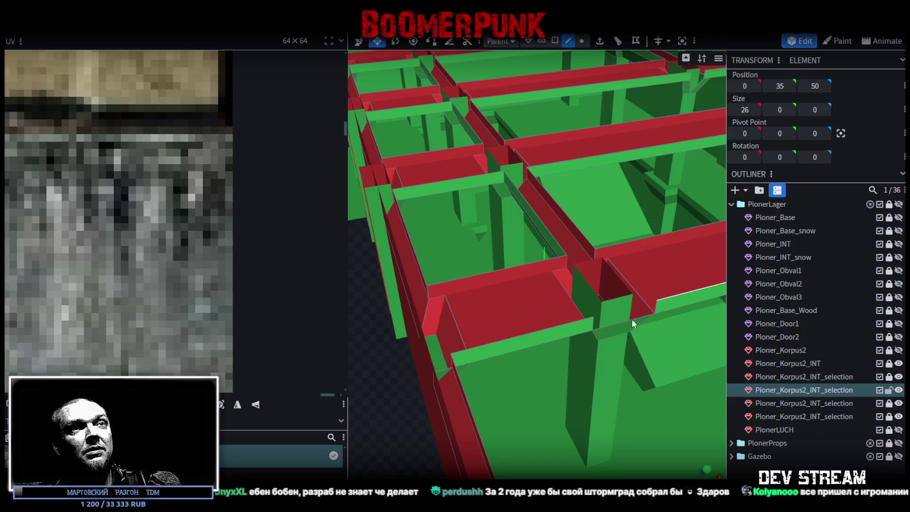
click(656, 311)
click(603, 323)
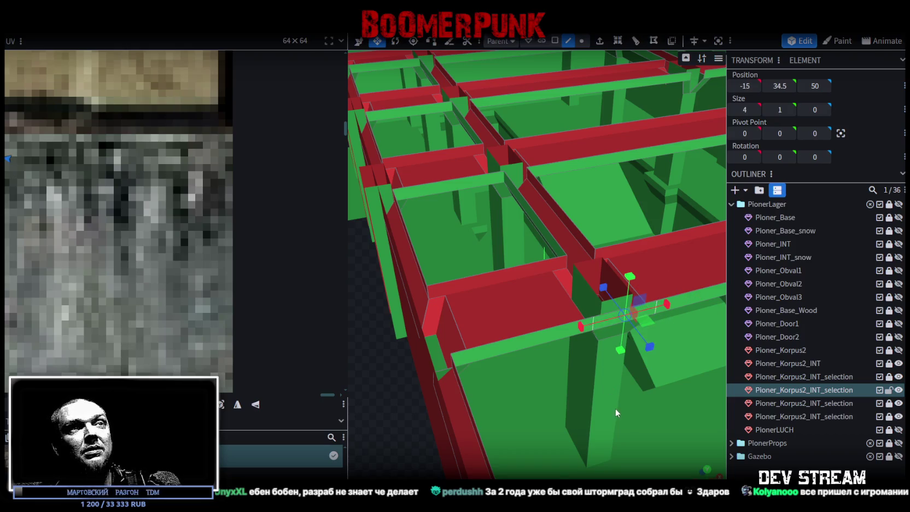
scroll(615, 408, down, 5)
mouse_move(567, 398)
mouse_down()
mouse_move(567, 376)
mouse_move(468, 343)
mouse_move(519, 371)
mouse_move(580, 347)
mouse_move(455, 360)
mouse_move(447, 345)
mouse_move(439, 317)
mouse_move(448, 294)
mouse_move(485, 242)
mouse_up()
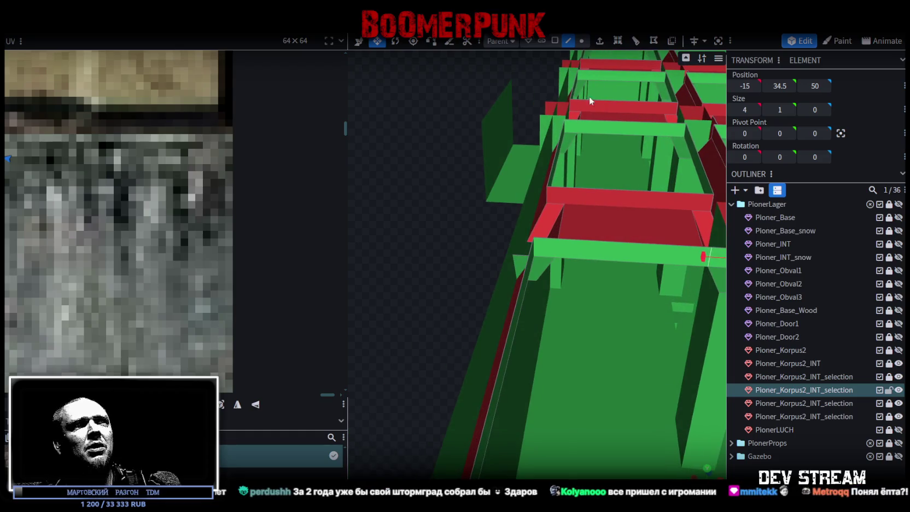
- Slide the strip's end vertex along X to -25, merging doubled vertices at both ends
click(581, 40)
click(516, 254)
mouse_move(535, 252)
mouse_down()
mouse_move(570, 254)
mouse_move(621, 331)
mouse_move(524, 278)
mouse_move(651, 287)
mouse_move(671, 276)
mouse_move(638, 294)
mouse_move(618, 344)
mouse_move(675, 330)
mouse_move(661, 305)
mouse_move(665, 294)
mouse_move(606, 293)
mouse_up()
click(438, 118)
click(624, 296)
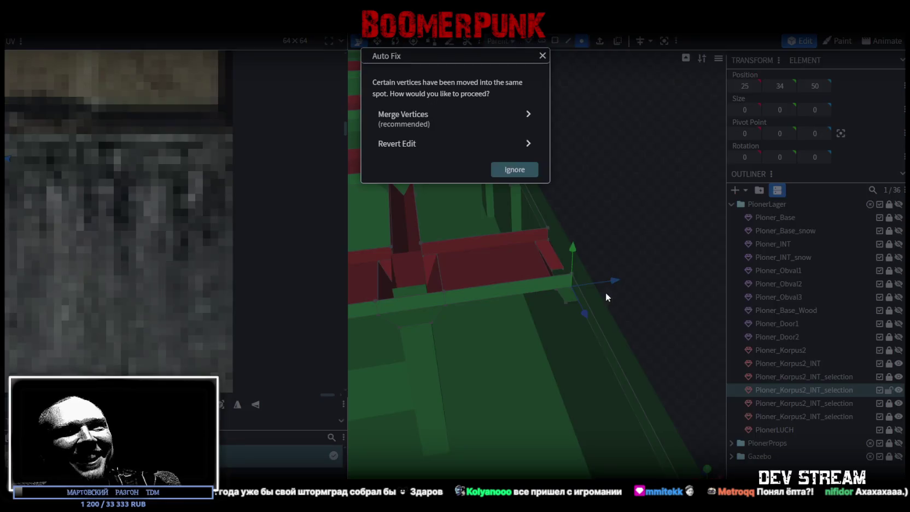
click(465, 126)
- Orbit and zoom around the model to look over the notched green wall tops
mouse_move(600, 199)
mouse_down()
mouse_move(580, 209)
mouse_move(672, 281)
mouse_move(656, 250)
mouse_move(536, 332)
mouse_move(464, 337)
mouse_move(628, 338)
mouse_move(574, 323)
mouse_move(650, 325)
mouse_move(372, 325)
mouse_up()
scroll(587, 208, down, 5)
scroll(372, 322, up, 3)
scroll(371, 317, up, 2)
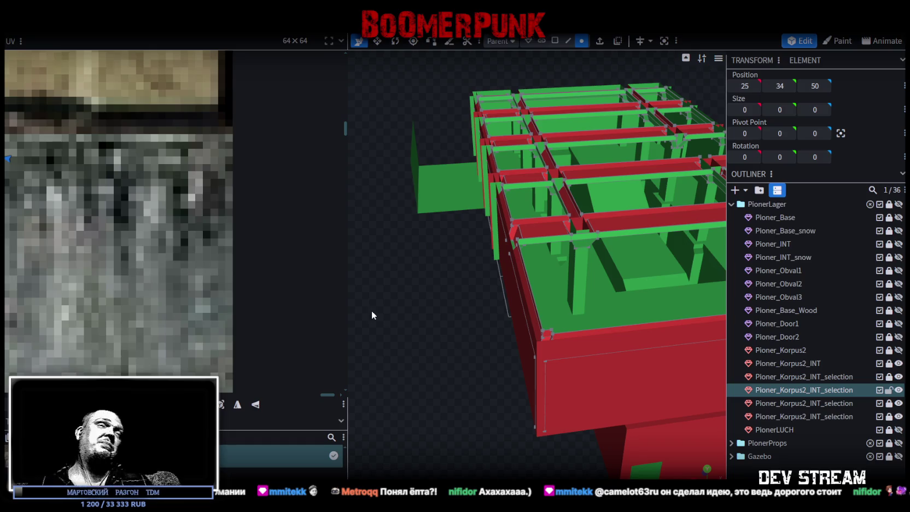
- Check the building from above and in front view, then save it as Build19.bbmodel
mouse_move(428, 266)
mouse_down()
mouse_move(423, 285)
mouse_move(473, 361)
mouse_move(558, 358)
mouse_move(493, 358)
mouse_move(594, 297)
mouse_move(631, 286)
mouse_move(584, 283)
mouse_move(632, 290)
mouse_move(620, 285)
mouse_move(679, 361)
mouse_up()
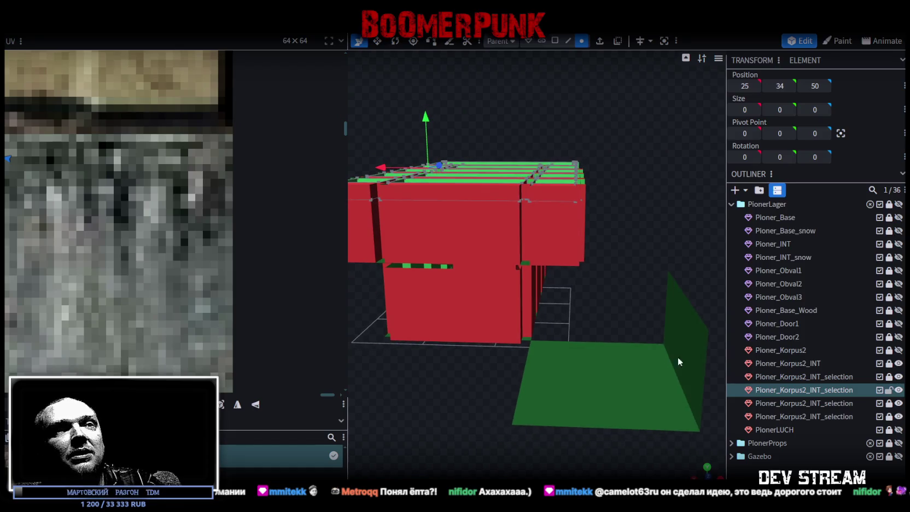
key(KP_1)
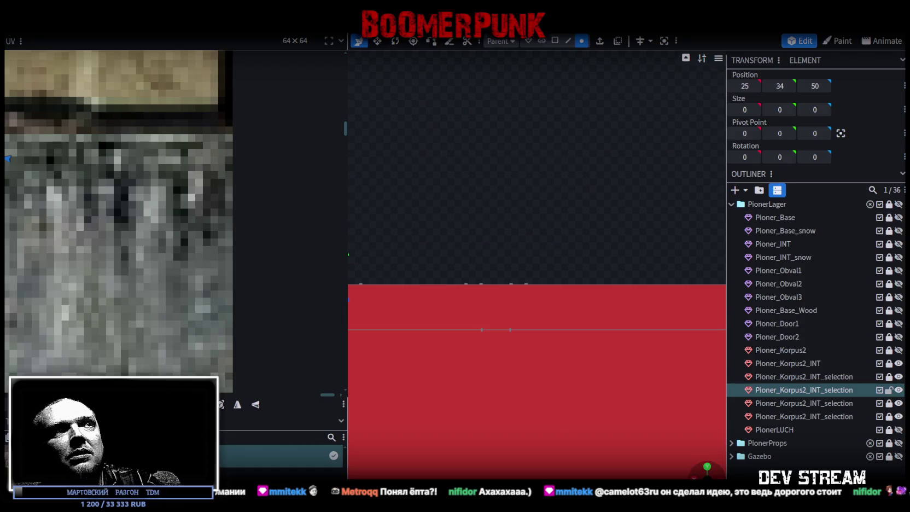
mouse_move(704, 474)
mouse_down()
mouse_move(602, 415)
mouse_move(466, 362)
mouse_move(616, 359)
mouse_move(541, 412)
mouse_move(595, 364)
mouse_move(552, 380)
mouse_move(593, 396)
mouse_move(533, 386)
mouse_move(564, 386)
mouse_up()
key(ctrl+s)
- Orbit and zoom around the saved building to inspect it from other angles
mouse_move(571, 391)
mouse_down()
mouse_move(662, 407)
mouse_move(462, 387)
mouse_move(471, 399)
mouse_up()
scroll(471, 399, up, 2)
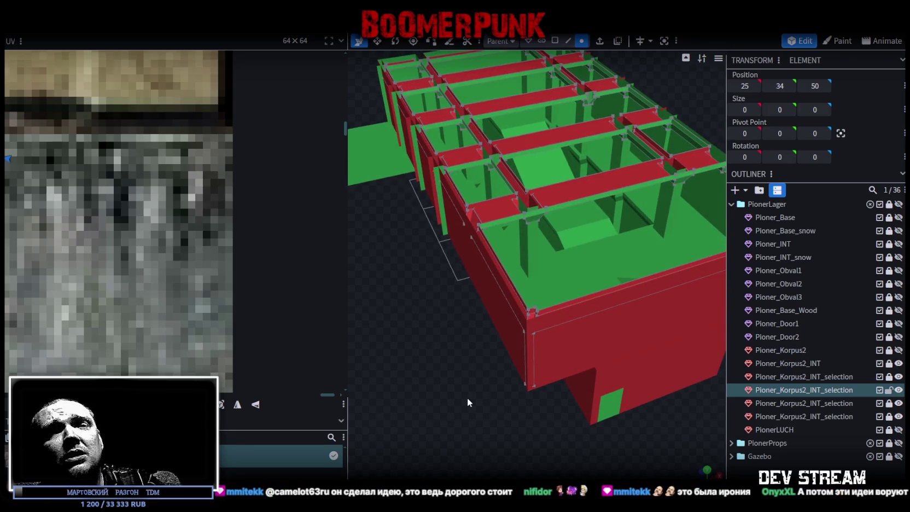
scroll(467, 396, down, 1)
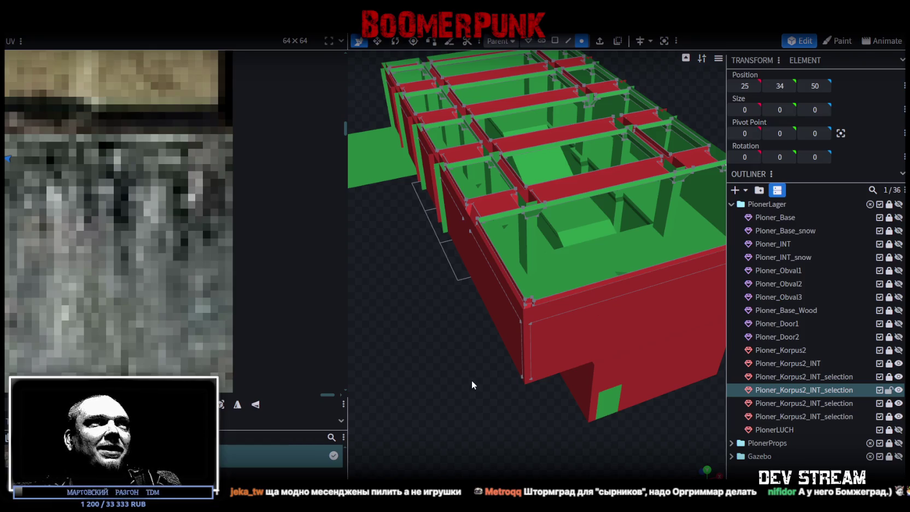
mouse_move(448, 320)
mouse_down()
mouse_move(630, 344)
mouse_move(509, 357)
mouse_move(460, 339)
mouse_move(457, 325)
mouse_move(671, 395)
mouse_move(537, 368)
mouse_up()
scroll(571, 349, down, 2)
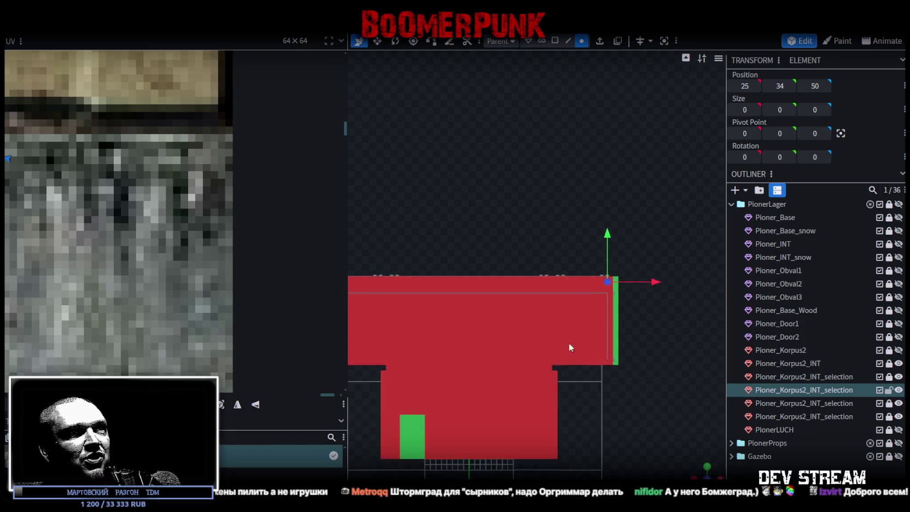
- Go through the Pioner_Korpus2_INT_selection pieces and unlock Pioner_Korpus2_INT
scroll(530, 283, up, 3)
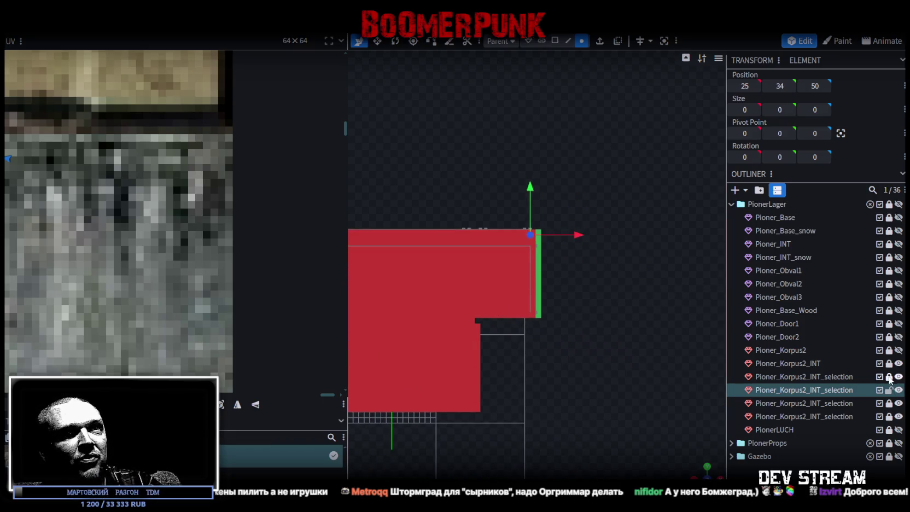
click(804, 376)
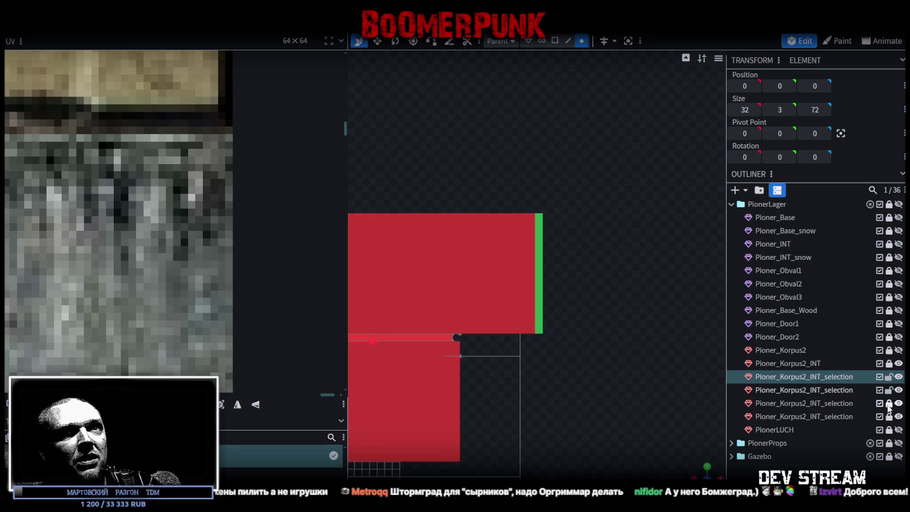
click(807, 402)
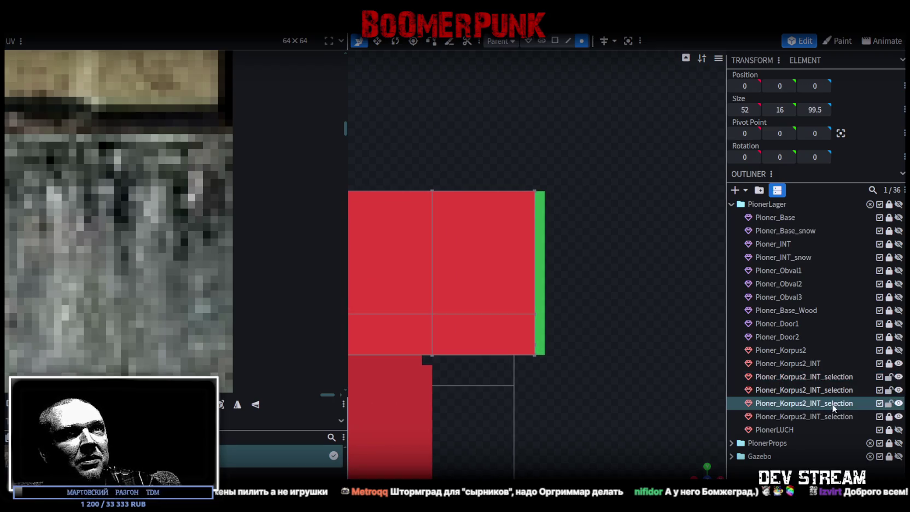
click(804, 416)
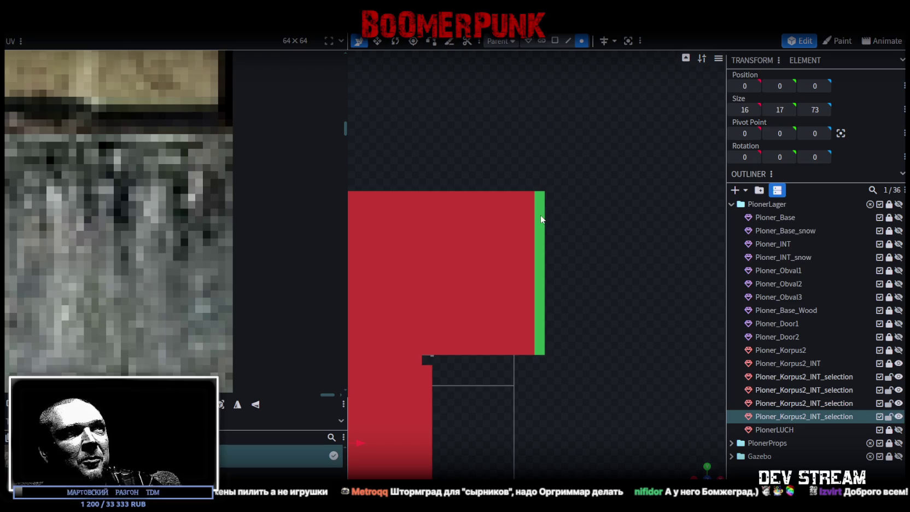
click(889, 363)
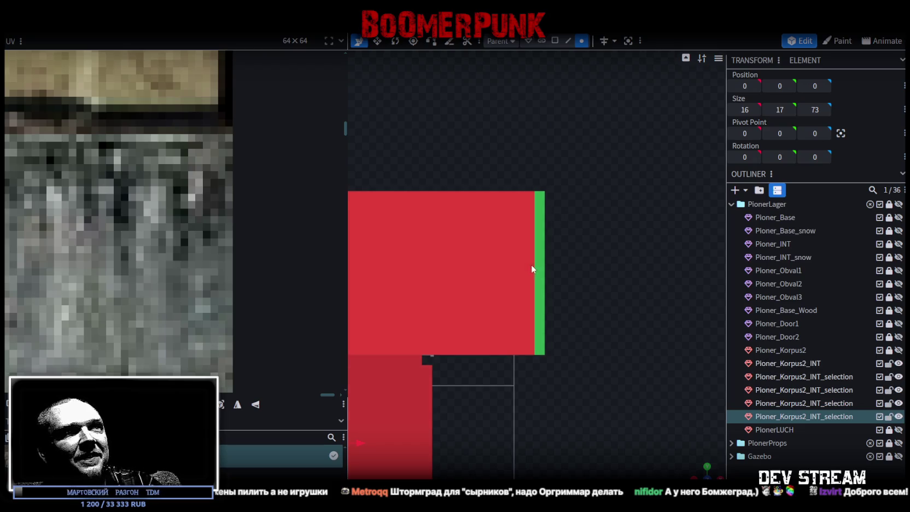
- Move the red side-wall face and its left edge one unit inward along X
click(531, 265)
mouse_move(575, 166)
mouse_down()
mouse_move(545, 383)
mouse_move(546, 371)
mouse_up()
drag(592, 275, 579, 272)
drag(486, 267, 527, 339)
scroll(526, 339, up, 2)
drag(493, 168, 543, 360)
mouse_move(592, 274)
mouse_down()
mouse_move(598, 406)
mouse_move(469, 370)
mouse_up()
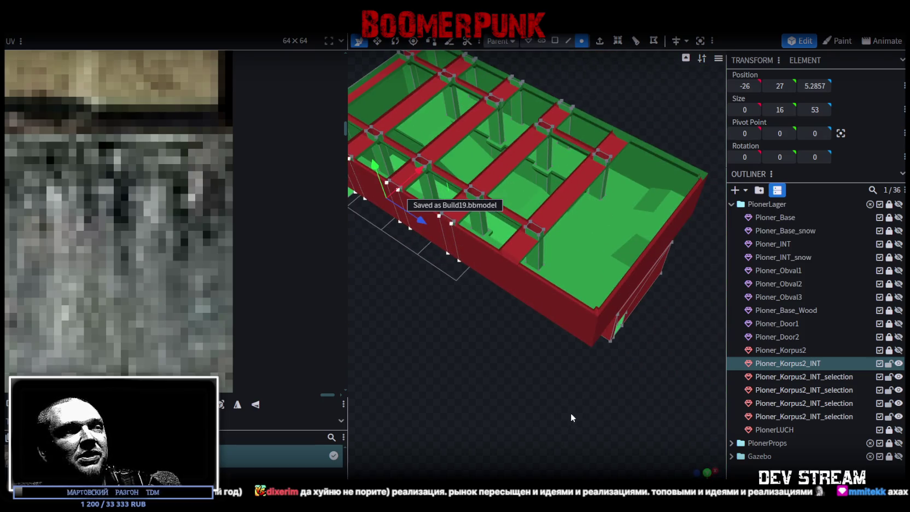
drag(570, 412, 544, 393)
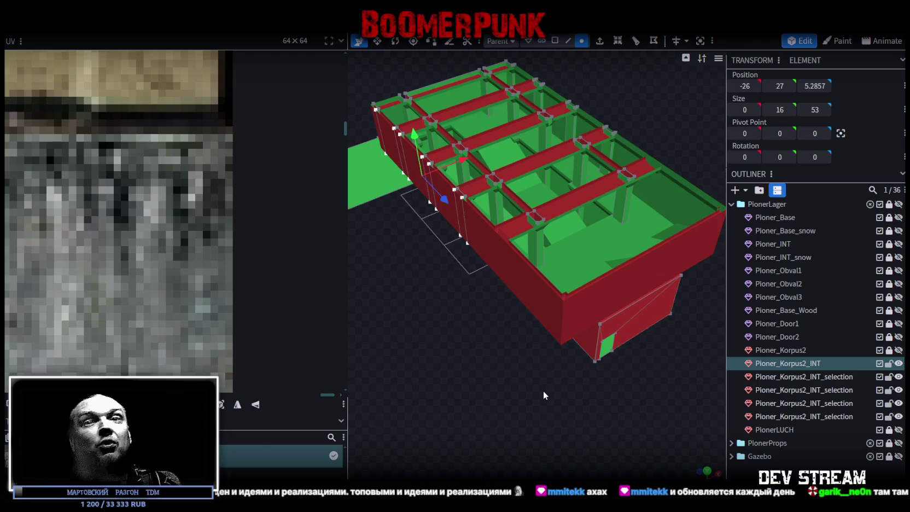
mouse_move(549, 388)
mouse_down()
mouse_move(547, 327)
mouse_move(429, 393)
mouse_move(555, 385)
mouse_move(461, 365)
mouse_move(443, 338)
mouse_move(478, 315)
mouse_move(715, 370)
mouse_move(557, 438)
mouse_move(630, 347)
mouse_move(640, 361)
mouse_up()
scroll(443, 338, down, 3)
scroll(558, 437, up, 3)
mouse_move(566, 274)
mouse_down()
mouse_move(601, 261)
mouse_move(587, 243)
mouse_move(605, 265)
mouse_move(646, 211)
mouse_move(651, 132)
mouse_move(666, 133)
mouse_up()
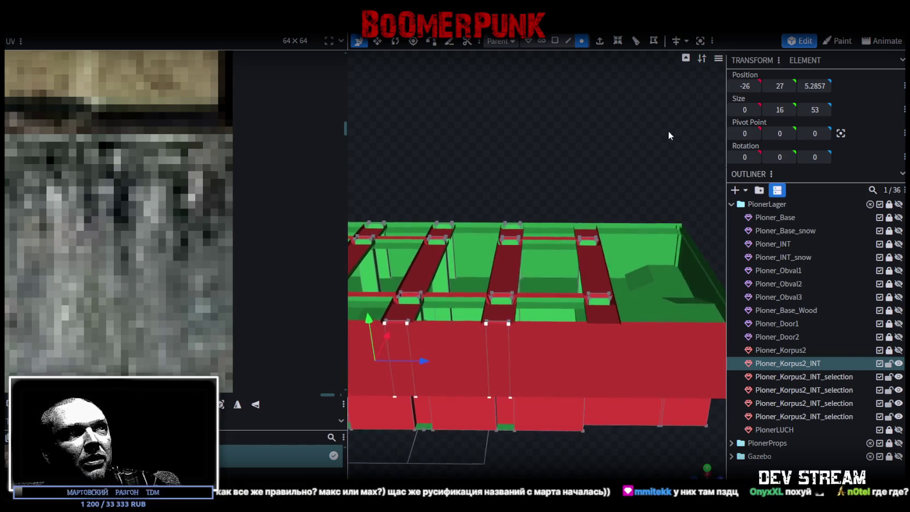
mouse_move(591, 130)
mouse_down()
mouse_move(626, 197)
mouse_move(658, 196)
mouse_move(574, 185)
mouse_move(583, 160)
mouse_move(553, 106)
mouse_move(679, 94)
mouse_move(722, 101)
mouse_move(547, 123)
mouse_move(497, 108)
mouse_move(500, 98)
mouse_move(544, 97)
mouse_move(617, 160)
mouse_move(585, 135)
mouse_move(533, 141)
mouse_move(606, 198)
mouse_move(526, 149)
mouse_move(578, 140)
mouse_move(537, 127)
mouse_move(566, 194)
mouse_move(494, 164)
mouse_move(571, 169)
mouse_move(542, 151)
mouse_move(591, 145)
mouse_move(547, 148)
mouse_move(567, 157)
mouse_up()
scroll(554, 157, up, 3)
scroll(547, 155, up, 2)
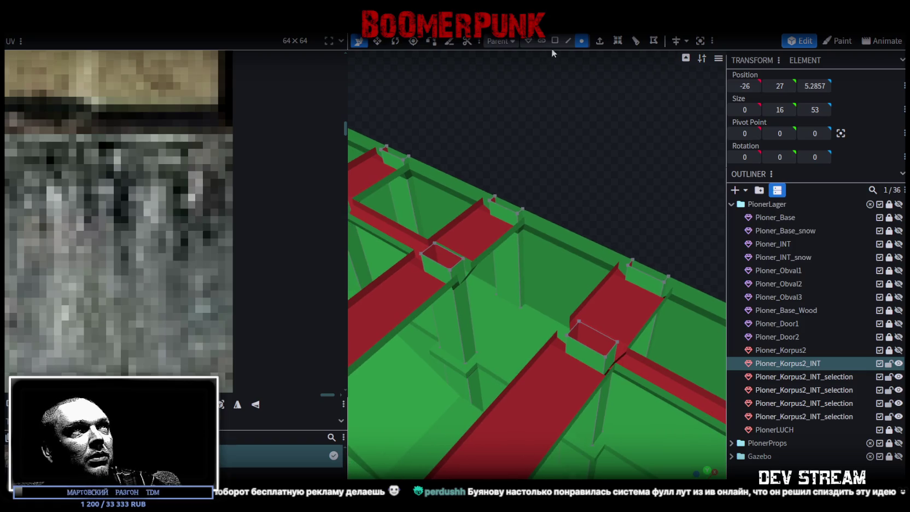
scroll(457, 283, up, 2)
scroll(456, 282, up, 2)
click(430, 286)
click(430, 284)
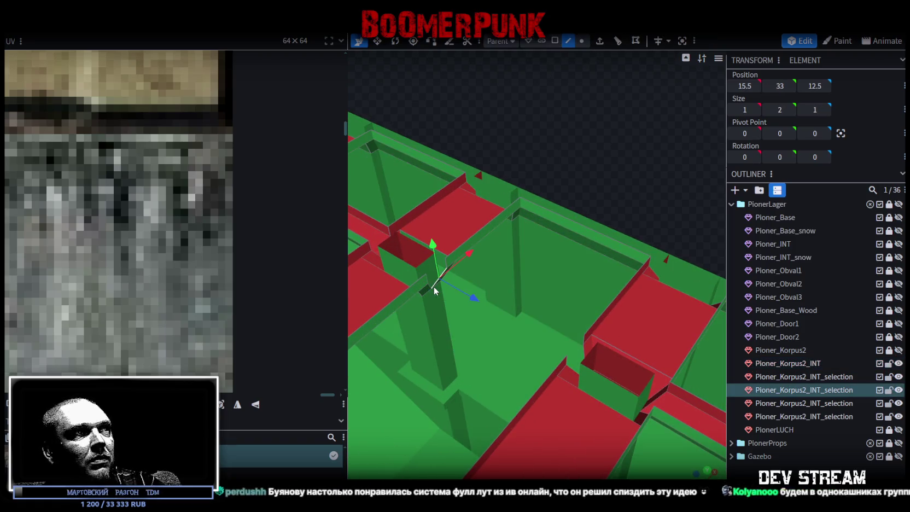
click(582, 348)
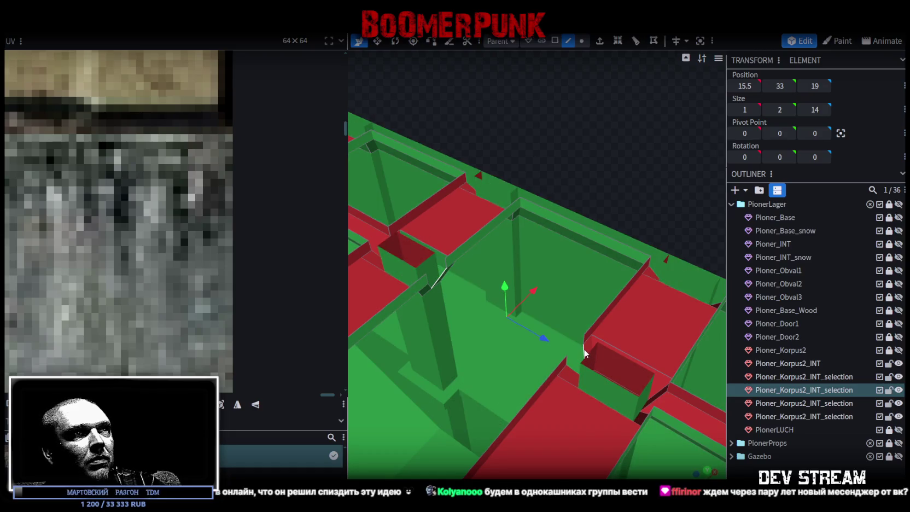
click(431, 288)
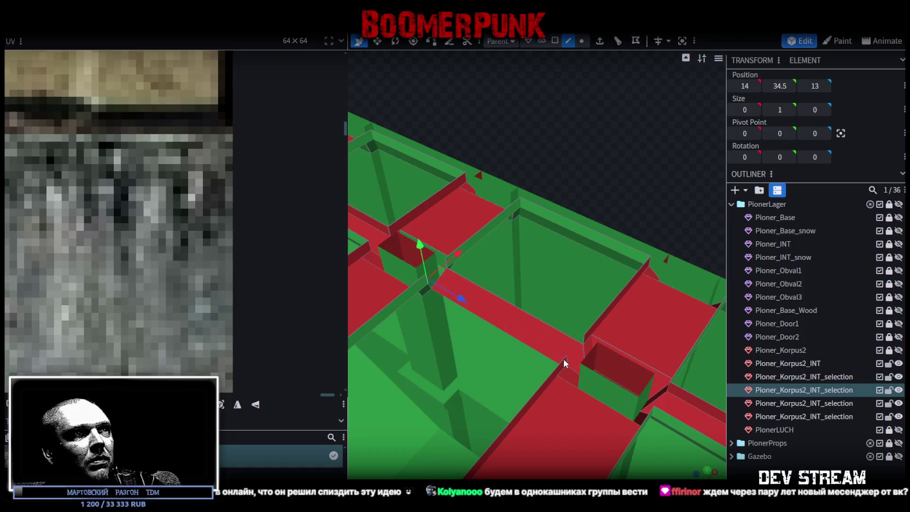
click(432, 283)
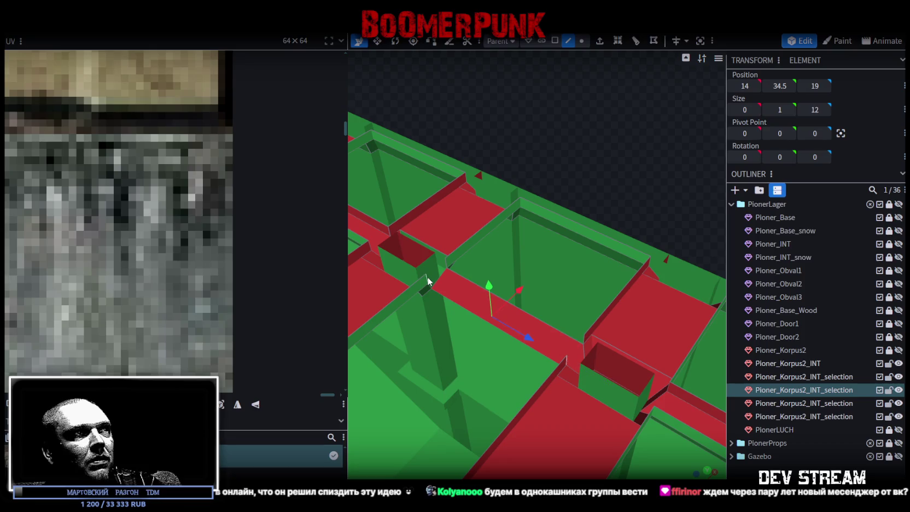
click(468, 308)
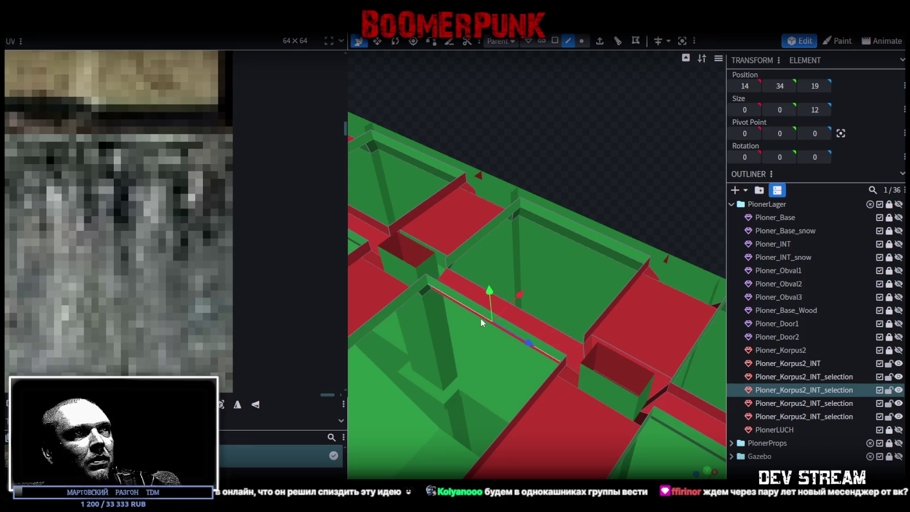
click(446, 264)
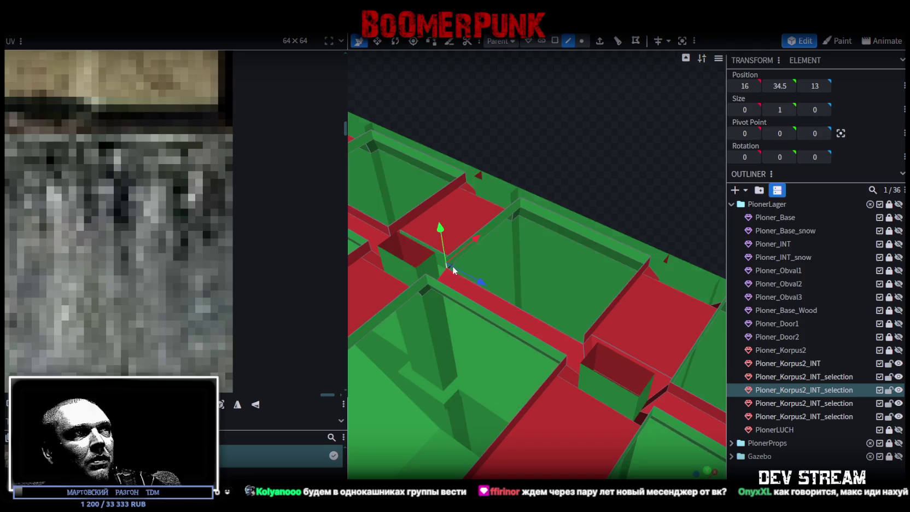
click(585, 335)
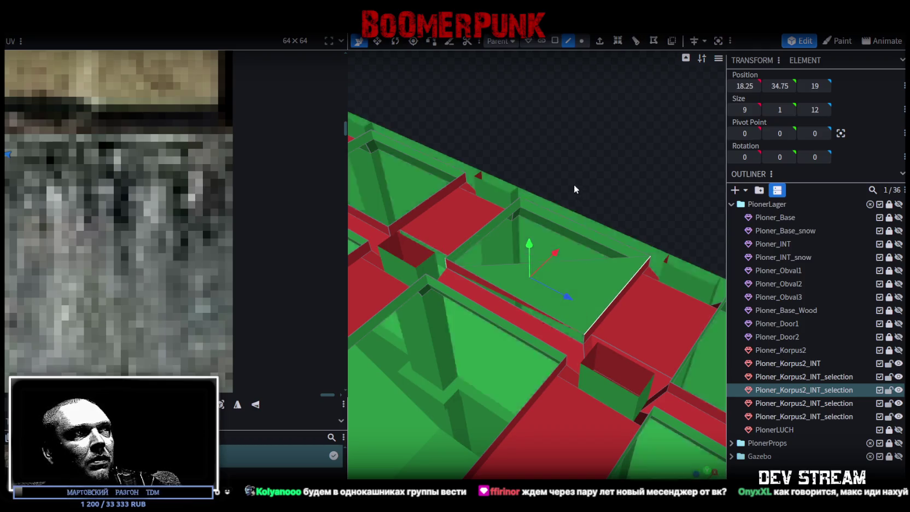
drag(574, 196, 662, 320)
drag(630, 234, 615, 217)
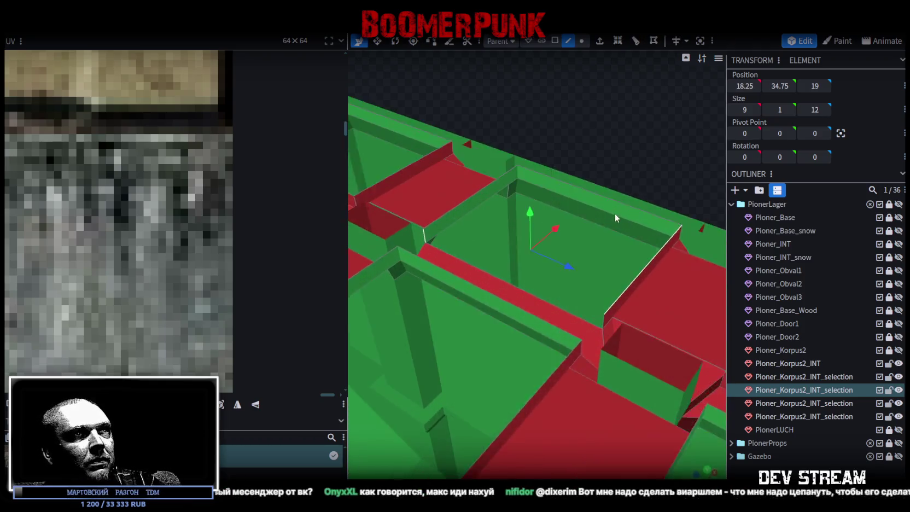
scroll(622, 273, up, 1)
click(617, 340)
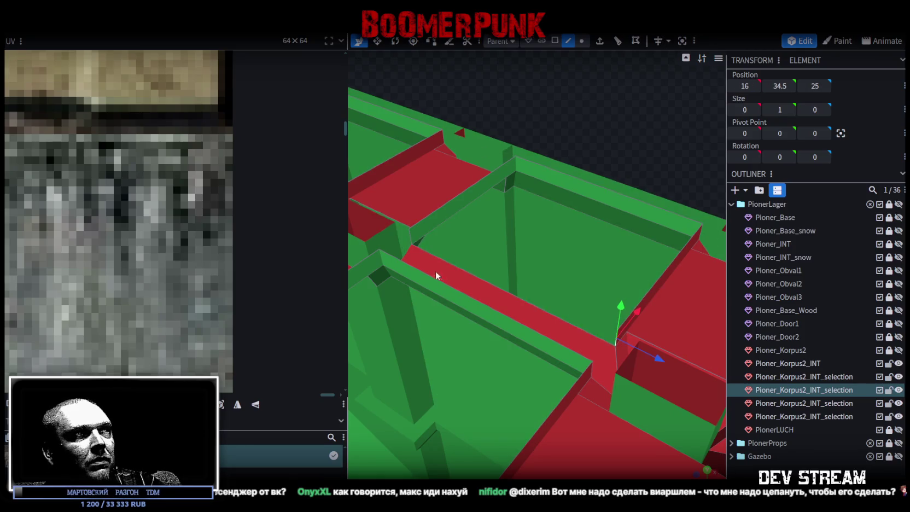
click(410, 235)
scroll(569, 165, down, 3)
mouse_move(569, 166)
mouse_down()
mouse_move(661, 193)
mouse_move(560, 135)
mouse_move(482, 298)
mouse_move(590, 375)
mouse_move(596, 354)
mouse_move(663, 343)
mouse_move(512, 271)
mouse_up()
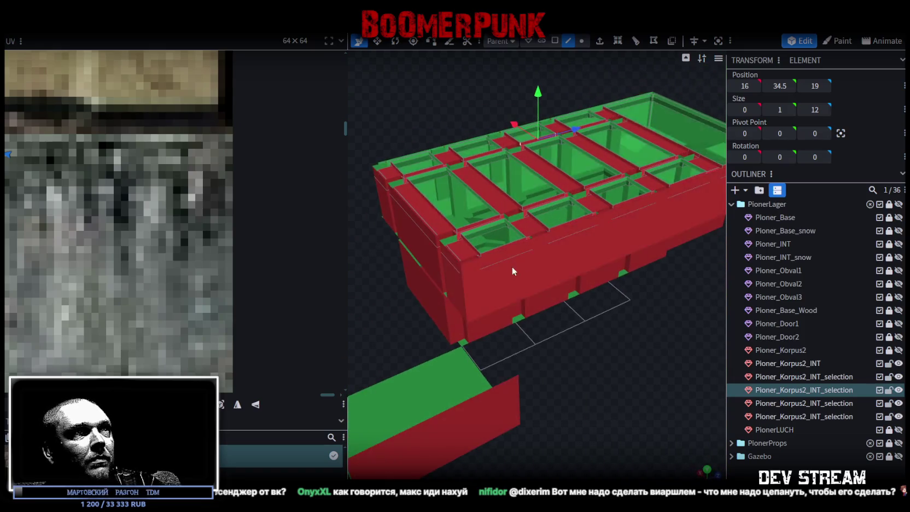
click(512, 269)
scroll(610, 298, up, 2)
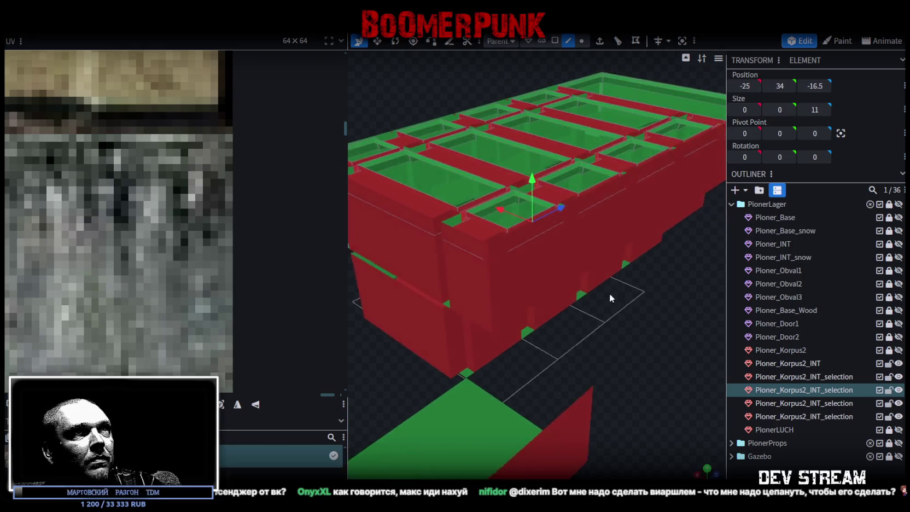
click(580, 247)
click(529, 216)
mouse_move(528, 216)
mouse_down()
mouse_move(569, 315)
mouse_move(510, 329)
mouse_move(512, 131)
mouse_up()
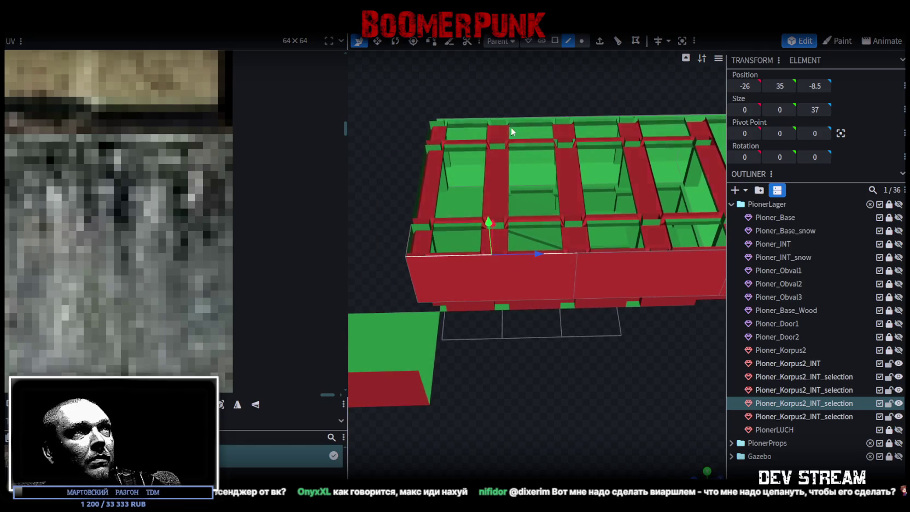
mouse_move(516, 82)
mouse_down()
mouse_move(523, 325)
mouse_move(485, 417)
mouse_move(579, 298)
mouse_move(549, 422)
mouse_move(471, 444)
mouse_move(563, 444)
mouse_move(543, 450)
mouse_move(502, 326)
mouse_up()
click(579, 287)
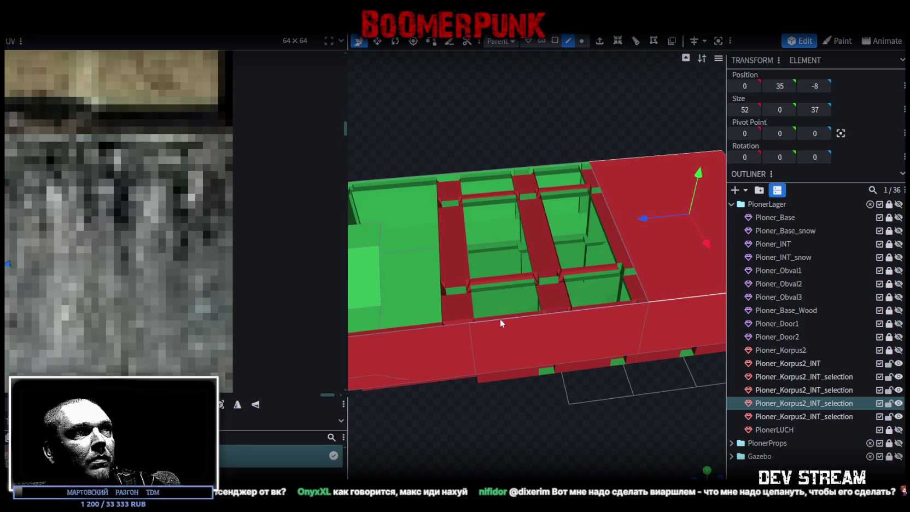
click(500, 319)
click(485, 168)
mouse_move(485, 168)
mouse_down()
mouse_move(445, 154)
mouse_move(553, 124)
mouse_move(533, 139)
mouse_move(470, 302)
mouse_move(481, 319)
mouse_up()
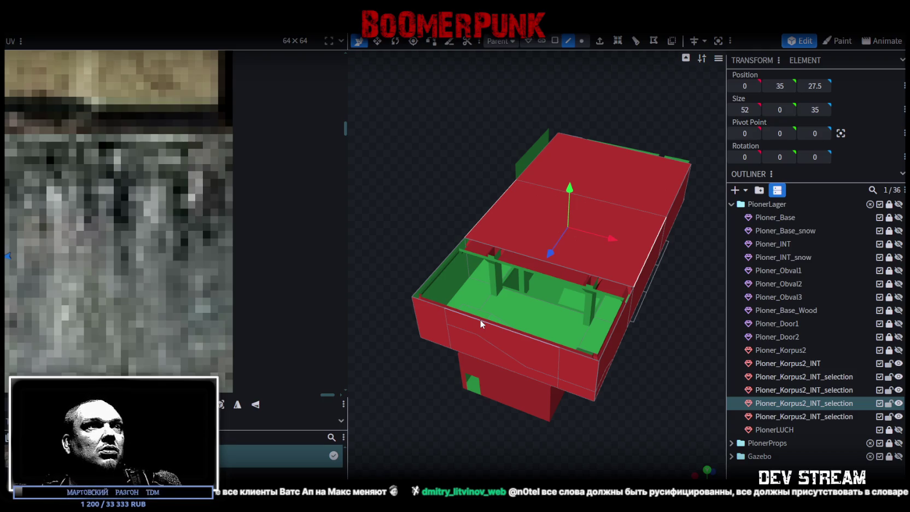
mouse_move(455, 254)
mouse_down()
mouse_move(630, 344)
mouse_move(672, 332)
mouse_move(626, 343)
mouse_move(502, 244)
mouse_move(597, 210)
mouse_move(604, 353)
mouse_move(501, 326)
mouse_up()
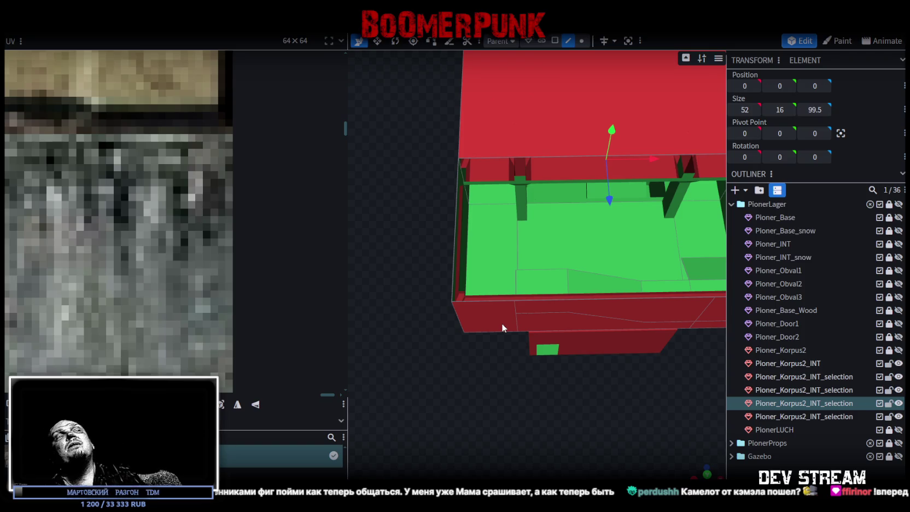
mouse_move(484, 300)
mouse_down()
mouse_move(422, 214)
mouse_move(604, 288)
mouse_move(518, 224)
mouse_move(503, 231)
mouse_move(563, 270)
mouse_move(406, 293)
mouse_move(410, 276)
mouse_move(627, 381)
mouse_move(521, 336)
mouse_move(453, 352)
mouse_move(460, 304)
mouse_move(487, 386)
mouse_move(581, 396)
mouse_move(533, 351)
mouse_move(475, 328)
mouse_move(624, 346)
mouse_move(660, 374)
mouse_move(487, 310)
mouse_move(496, 290)
mouse_move(466, 235)
mouse_move(437, 300)
mouse_move(433, 253)
mouse_move(655, 165)
mouse_up()
- Copy the notch piece, paste it as a mesh selection and slide it along Z to 47
click(555, 41)
click(583, 313)
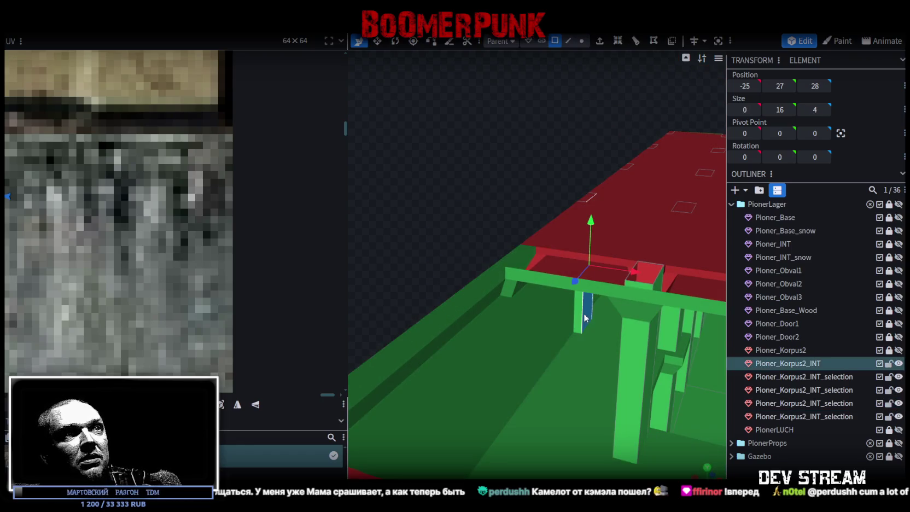
mouse_move(578, 322)
mouse_down()
mouse_move(633, 279)
mouse_move(530, 452)
mouse_move(525, 360)
mouse_move(657, 362)
mouse_move(658, 349)
mouse_move(562, 314)
mouse_move(537, 347)
mouse_move(575, 205)
mouse_move(429, 242)
mouse_move(405, 319)
mouse_move(576, 376)
mouse_move(473, 331)
mouse_move(471, 300)
mouse_up()
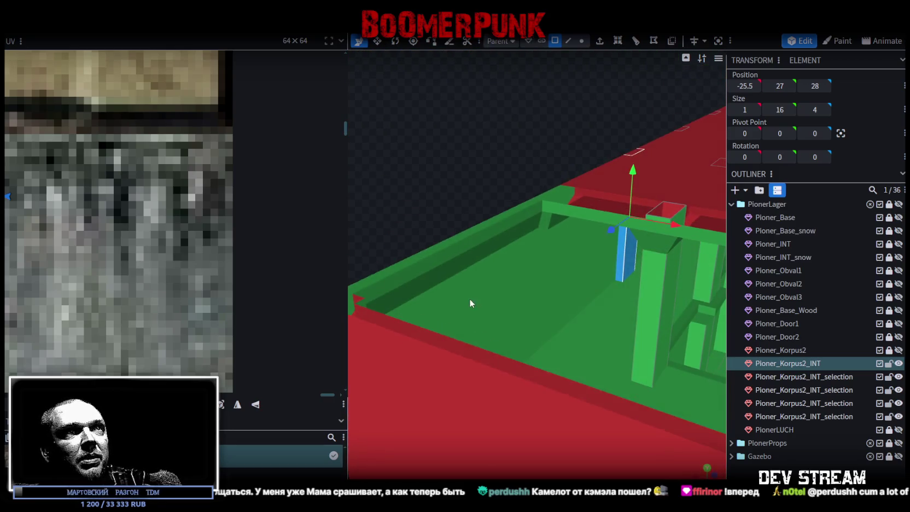
right_click(628, 266)
click(641, 346)
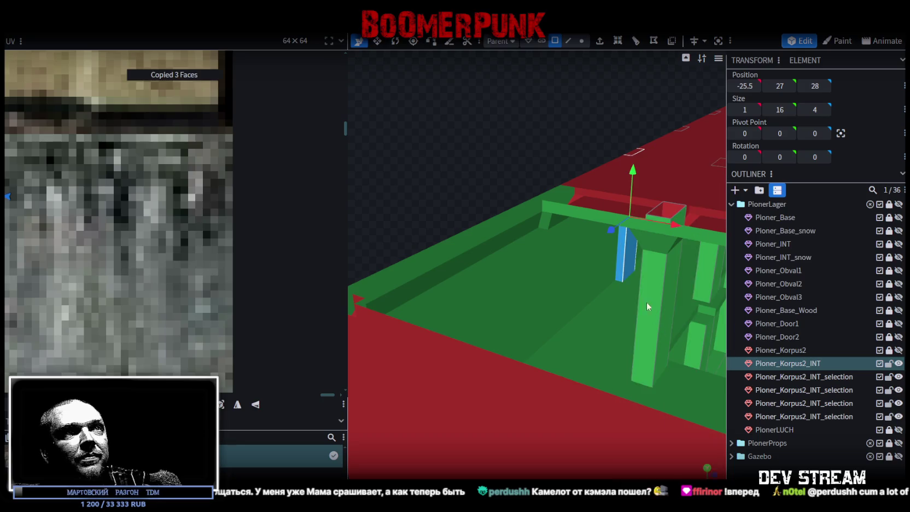
right_click(624, 262)
click(670, 333)
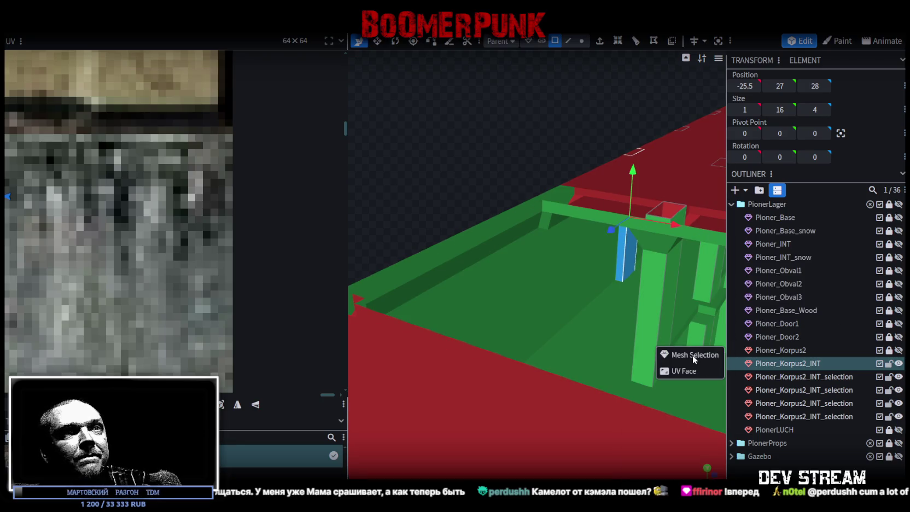
click(692, 355)
drag(620, 244, 527, 278)
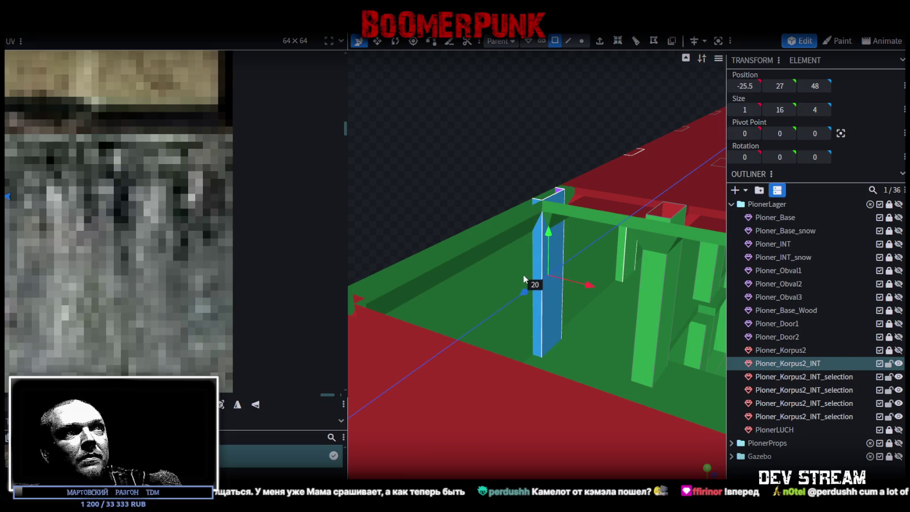
- Copy and paste the cutout again and flip it along X onto the opposite wall
mouse_move(475, 190)
mouse_down()
mouse_move(572, 242)
mouse_move(578, 334)
mouse_move(542, 331)
mouse_move(420, 405)
mouse_move(459, 383)
mouse_up()
scroll(441, 423, up, 3)
scroll(517, 288, up, 3)
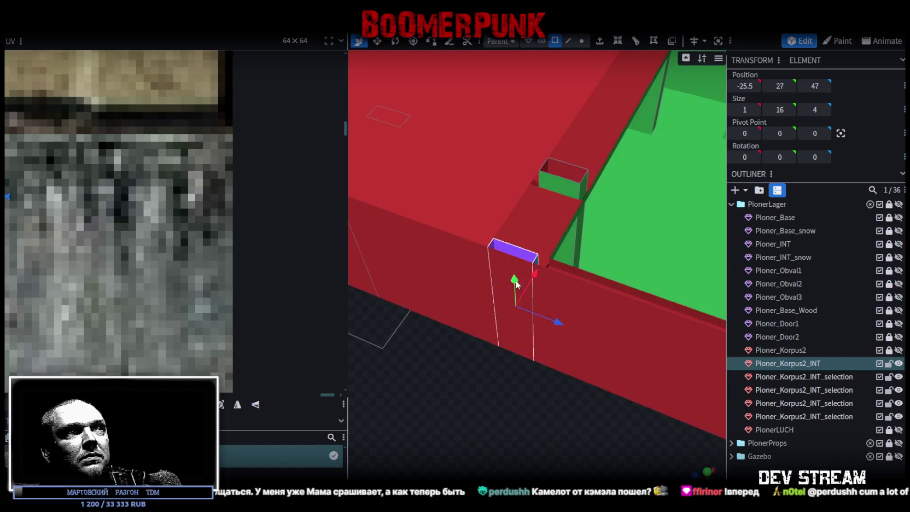
right_click(517, 256)
click(556, 332)
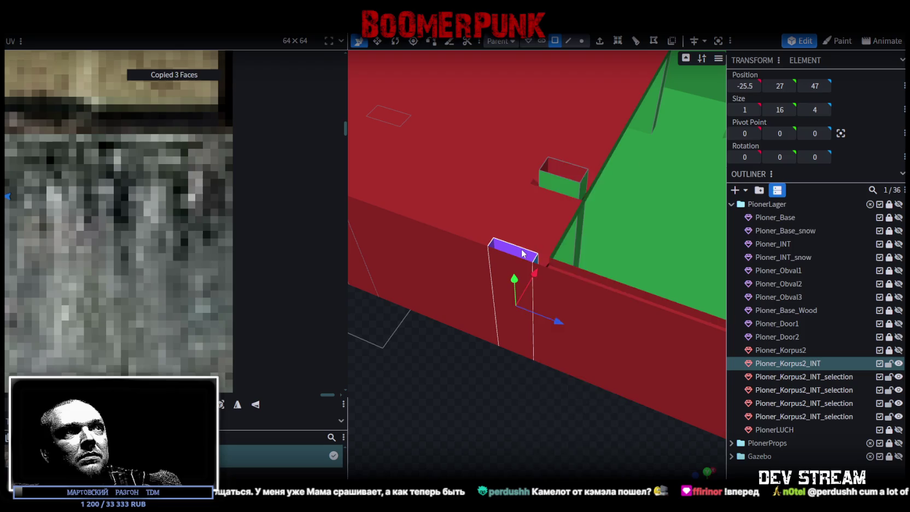
right_click(517, 310)
click(550, 346)
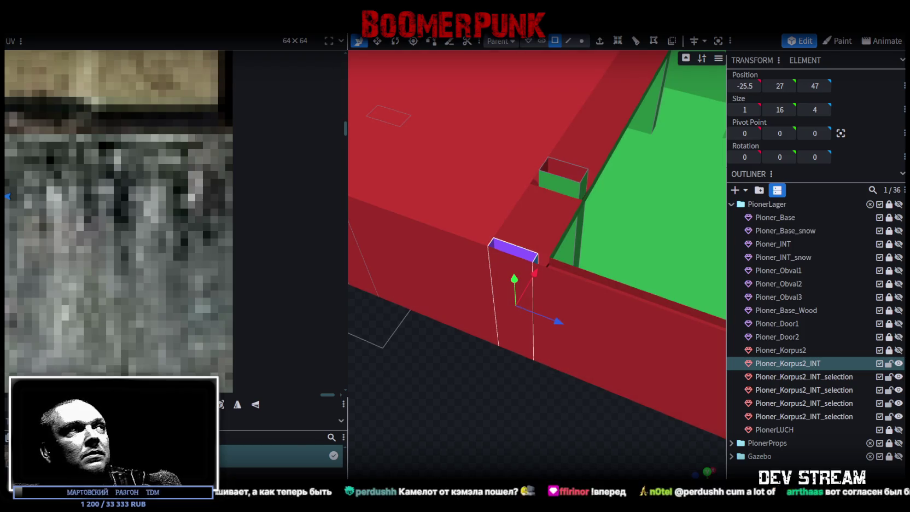
click(131, 27)
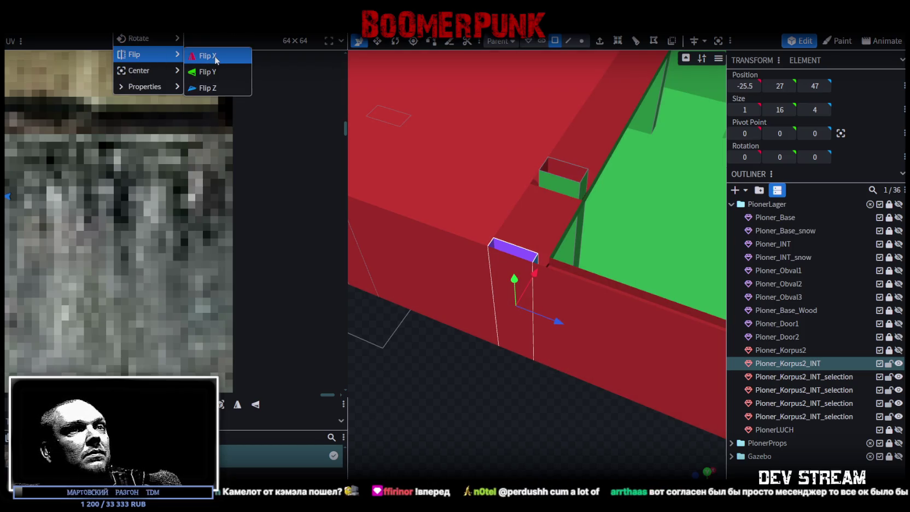
click(207, 57)
scroll(585, 364, down, 5)
drag(504, 410, 556, 434)
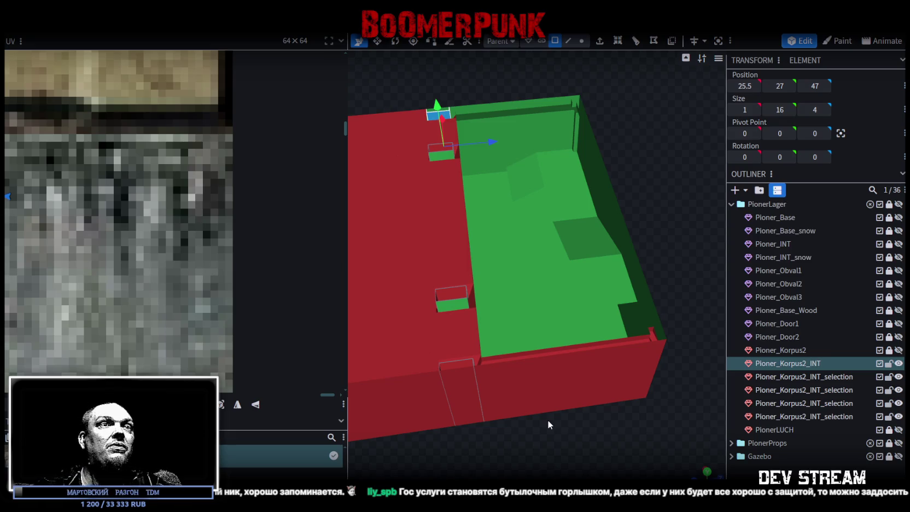
- Select the three faces at the top of the post inside the green pit
mouse_move(547, 420)
mouse_down()
mouse_move(567, 247)
mouse_move(547, 288)
mouse_move(601, 218)
mouse_move(493, 246)
mouse_move(485, 257)
mouse_move(580, 367)
mouse_move(461, 370)
mouse_up()
click(493, 246)
scroll(659, 384, up, 5)
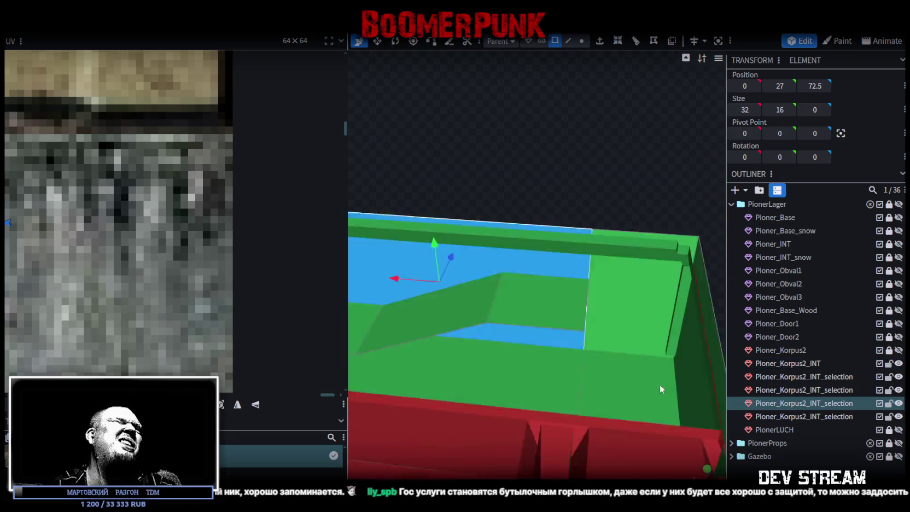
scroll(611, 185, up, 1)
mouse_move(611, 186)
mouse_down()
mouse_move(591, 161)
mouse_move(597, 166)
mouse_move(595, 154)
mouse_up()
mouse_move(595, 121)
mouse_down()
mouse_move(429, 146)
mouse_move(509, 364)
mouse_move(457, 389)
mouse_move(433, 231)
mouse_move(410, 386)
mouse_move(471, 133)
mouse_up()
click(433, 230)
click(433, 141)
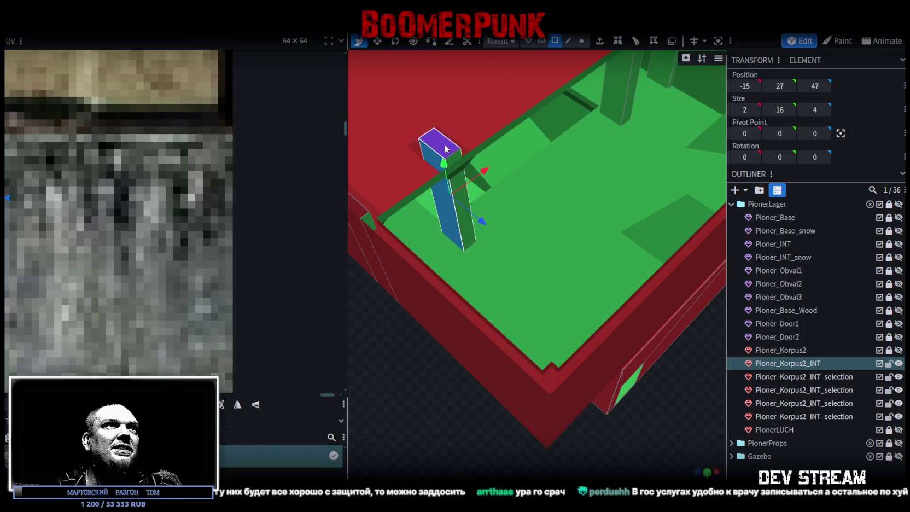
- Copy the post-top faces, paste them as mesh and move the piece along Z to about 72.5
right_click(446, 205)
click(473, 331)
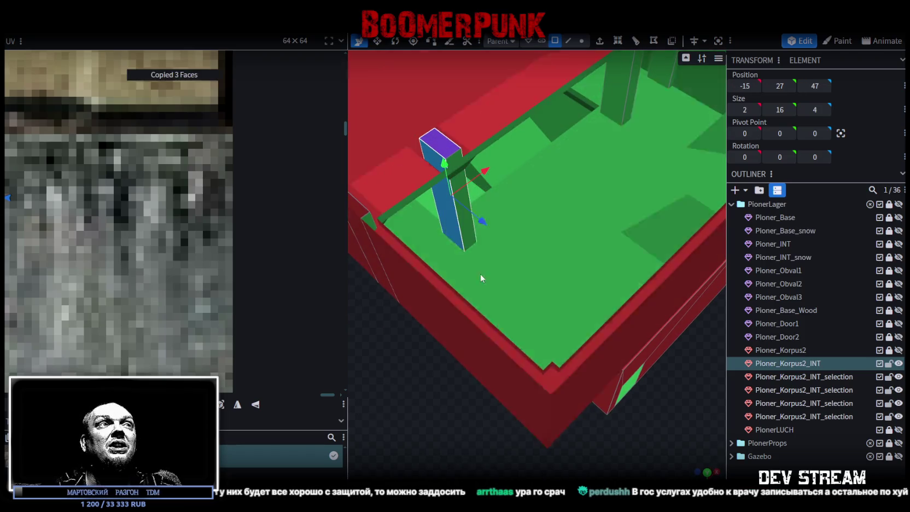
right_click(443, 217)
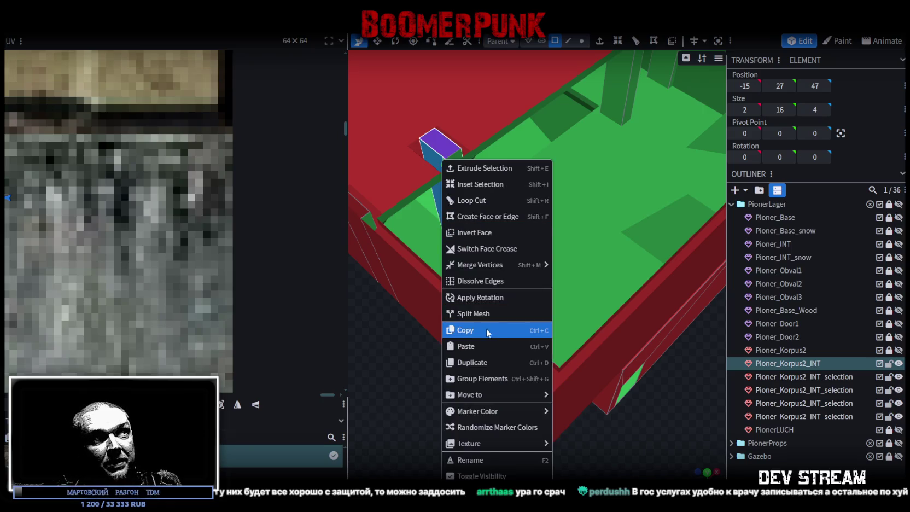
click(487, 331)
right_click(449, 218)
click(482, 346)
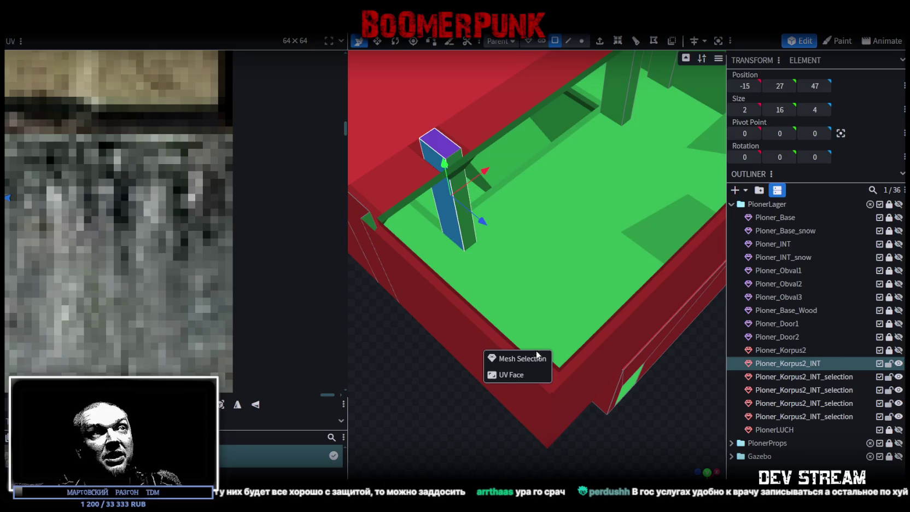
scroll(558, 367, up, 3)
drag(544, 357, 635, 373)
scroll(649, 367, down, 3)
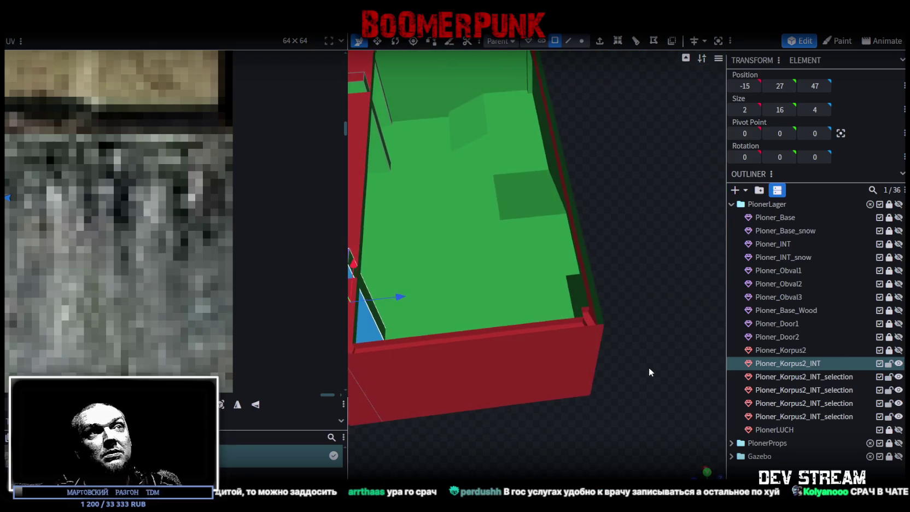
mouse_move(412, 302)
mouse_down()
mouse_move(509, 292)
mouse_move(654, 318)
mouse_move(656, 334)
mouse_move(675, 330)
mouse_move(634, 178)
mouse_move(580, 176)
mouse_up()
- Inspect the pasted wall-top piece and switch to edge selection
drag(625, 233, 615, 229)
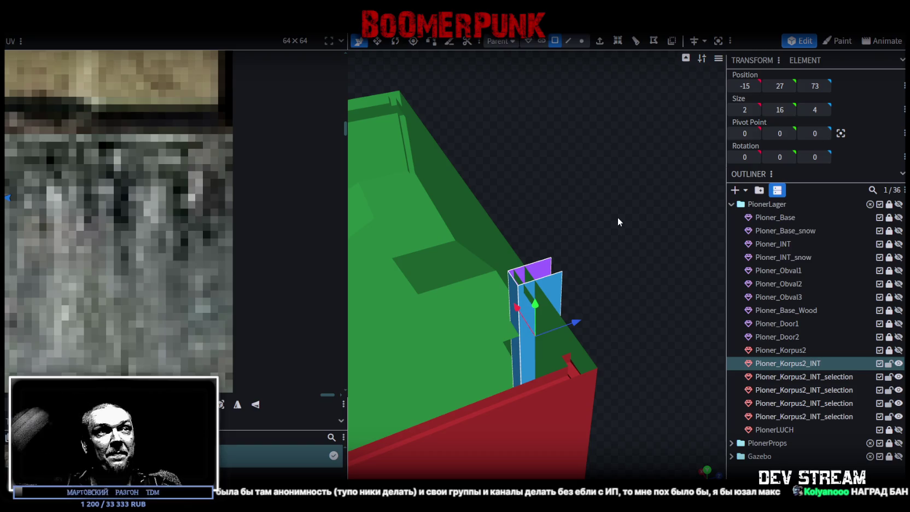
mouse_move(613, 215)
mouse_down()
mouse_move(617, 204)
mouse_move(615, 225)
mouse_move(634, 211)
mouse_move(612, 283)
mouse_move(587, 292)
mouse_move(609, 262)
mouse_up()
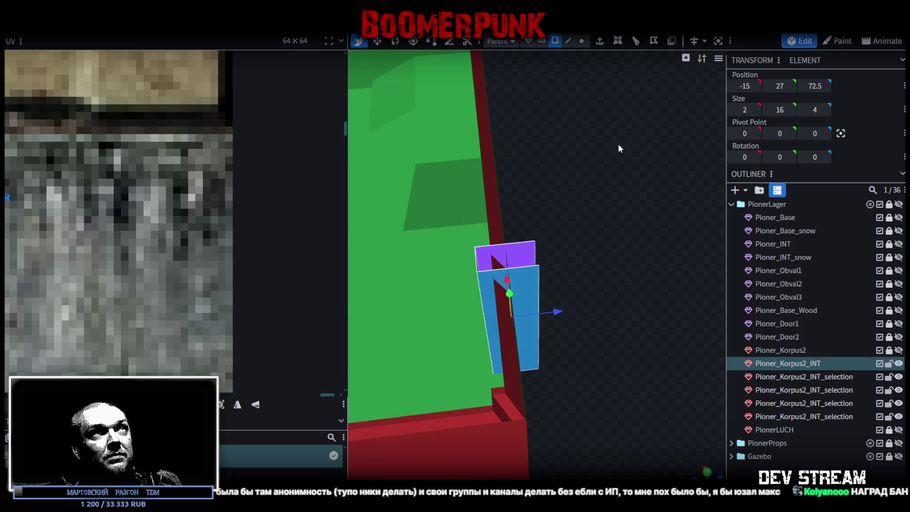
click(569, 40)
mouse_move(626, 171)
mouse_down()
mouse_move(602, 196)
mouse_move(486, 259)
mouse_move(606, 296)
mouse_move(648, 290)
mouse_up()
- Place the flat 2×16×0 post piece at -15, 27, 72.5 against the green interior wall
mouse_move(586, 299)
mouse_down()
mouse_move(561, 297)
mouse_move(689, 237)
mouse_move(551, 174)
mouse_move(593, 160)
mouse_up()
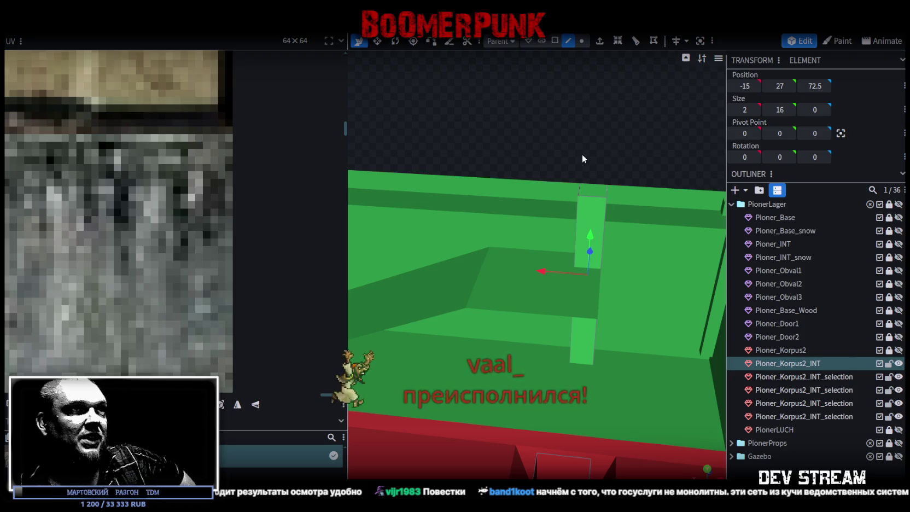
mouse_move(597, 147)
mouse_down()
mouse_move(485, 133)
mouse_move(529, 144)
mouse_move(514, 196)
mouse_move(590, 182)
mouse_move(517, 172)
mouse_move(575, 233)
mouse_move(597, 235)
mouse_up()
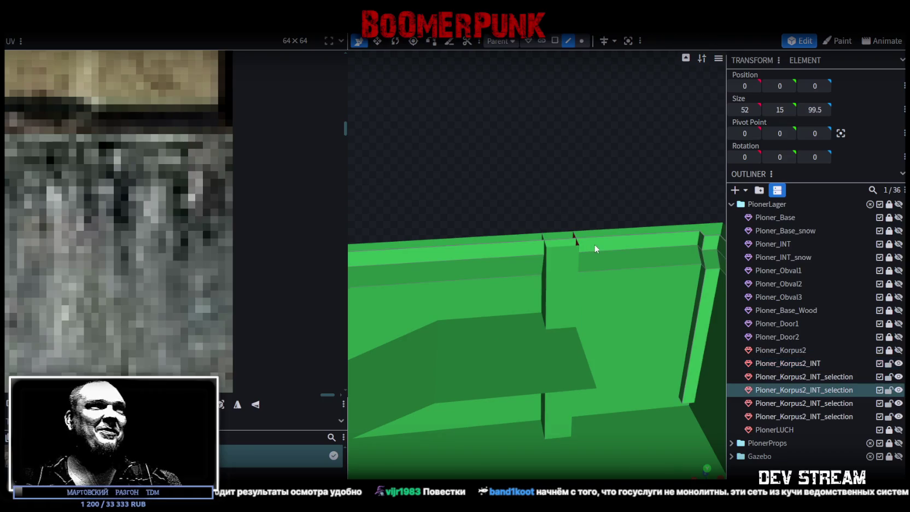
- Loop-cut the wall-top ledge and slide the new edge loop to X -14 beside the post
click(597, 236)
click(617, 40)
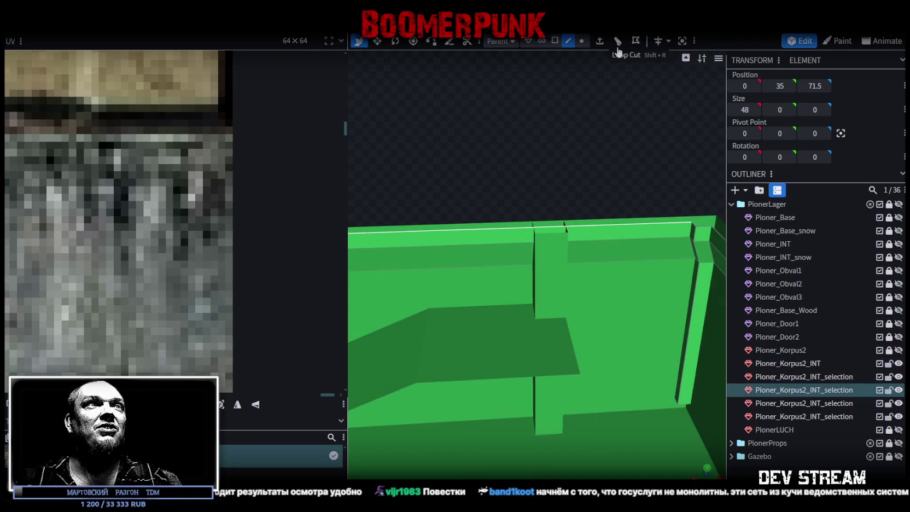
mouse_move(576, 152)
mouse_down()
mouse_move(594, 152)
mouse_move(586, 167)
mouse_up()
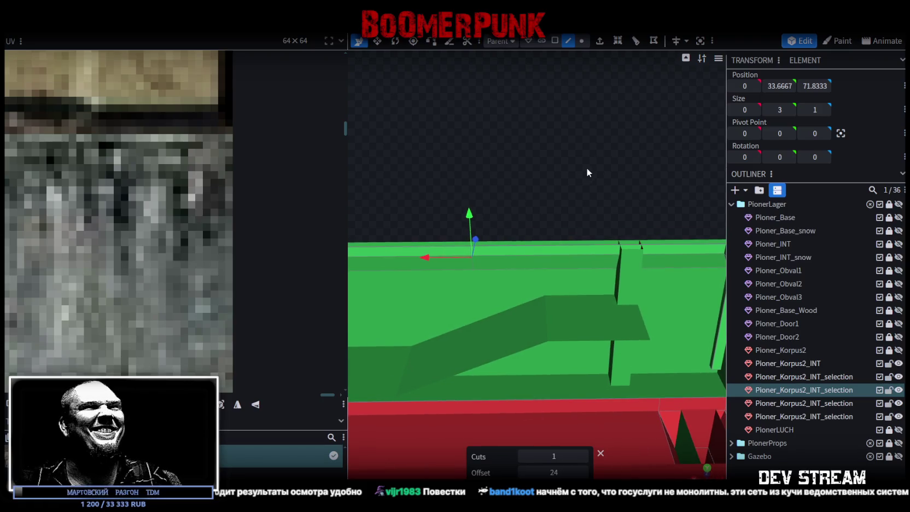
drag(426, 263, 606, 264)
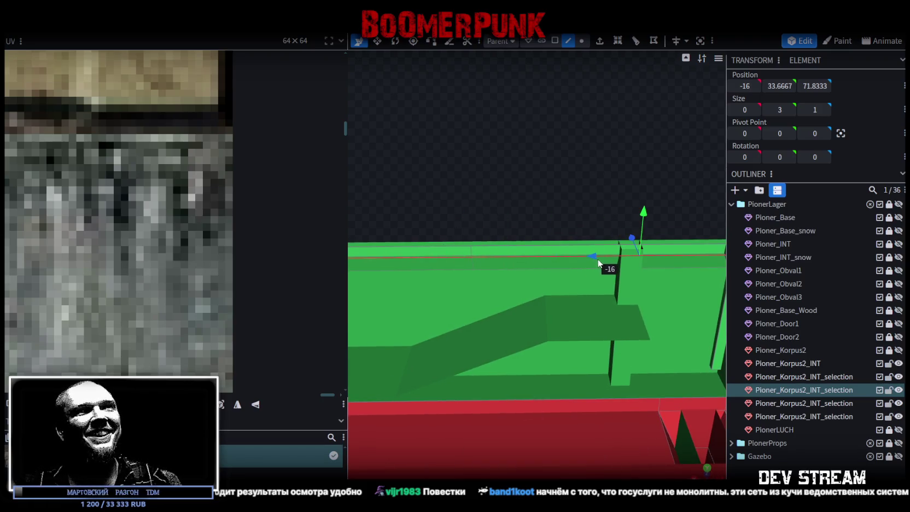
mouse_move(605, 158)
mouse_down()
mouse_move(528, 165)
mouse_move(544, 166)
mouse_move(563, 242)
mouse_up()
drag(557, 278, 512, 277)
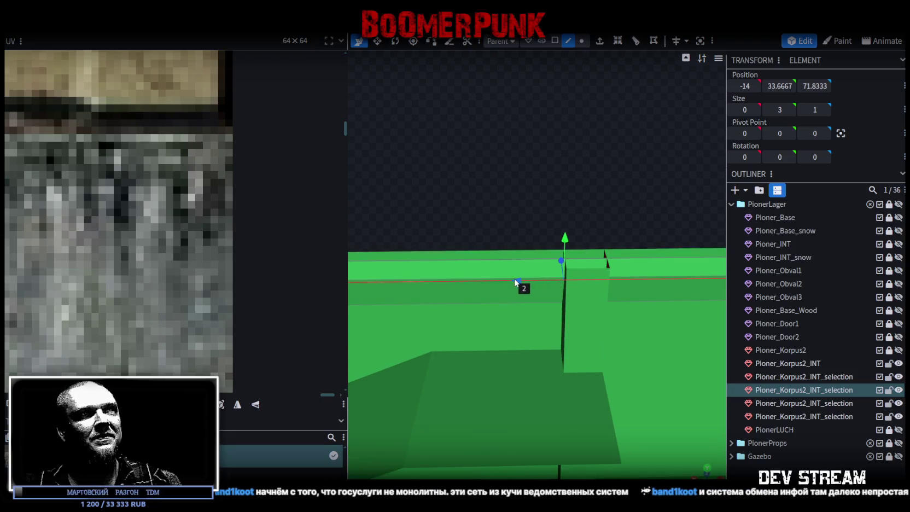
mouse_move(496, 227)
mouse_down()
mouse_move(469, 155)
mouse_move(458, 154)
mouse_move(466, 153)
mouse_move(414, 169)
mouse_up()
scroll(551, 236, up, 3)
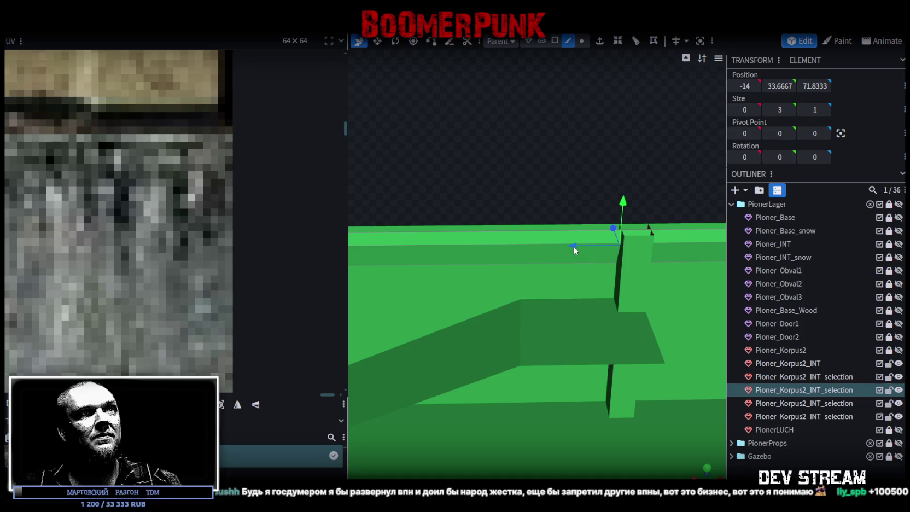
drag(560, 245, 635, 173)
- Add a second edge loop across the ledge and set its X position to 5
click(602, 241)
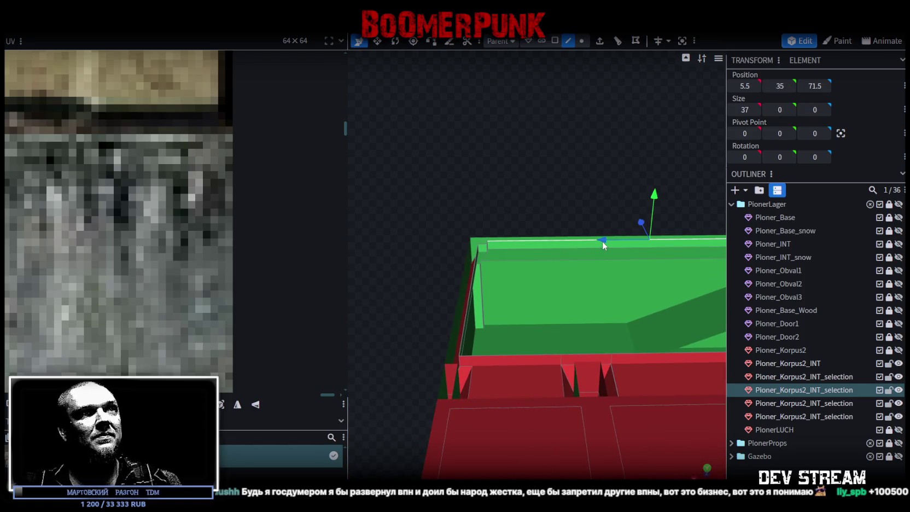
drag(602, 241, 564, 170)
click(619, 49)
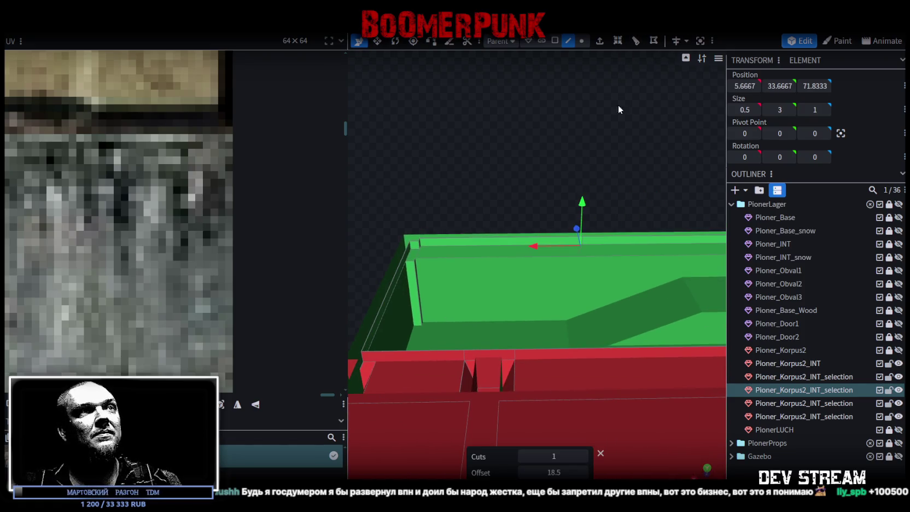
scroll(596, 273, up, 2)
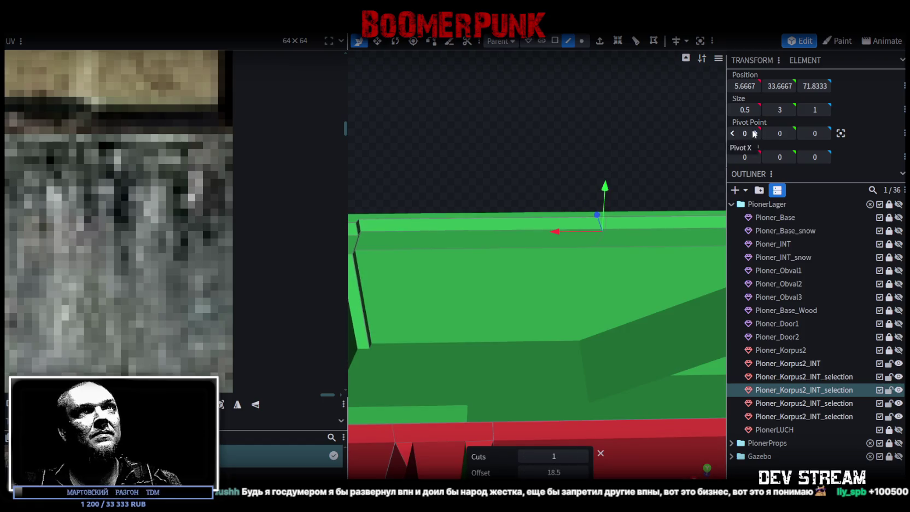
drag(556, 235, 518, 235)
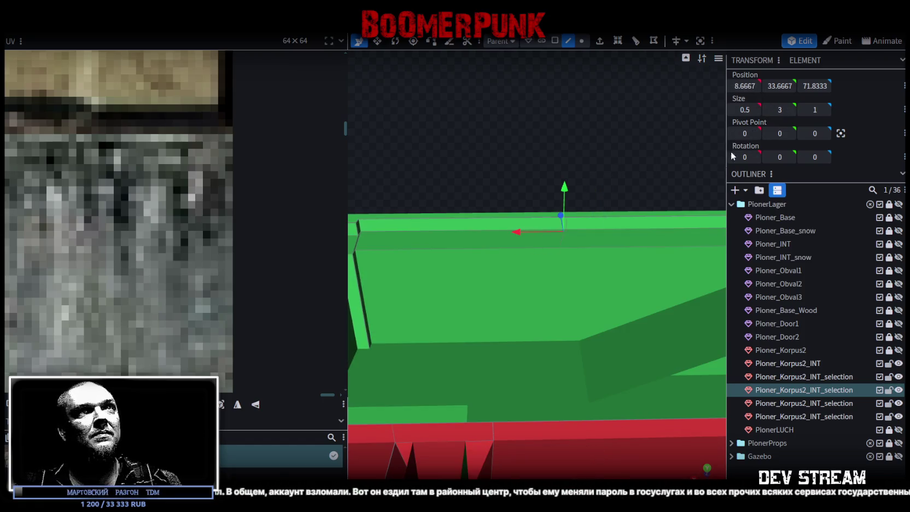
click(745, 85)
text(5)
key(Return)
right_click(478, 126)
mouse_move(582, 126)
mouse_down()
mouse_move(624, 88)
mouse_move(594, 227)
mouse_move(376, 257)
mouse_move(495, 209)
mouse_move(460, 208)
mouse_move(498, 215)
mouse_move(524, 239)
mouse_move(538, 271)
mouse_move(608, 238)
mouse_up()
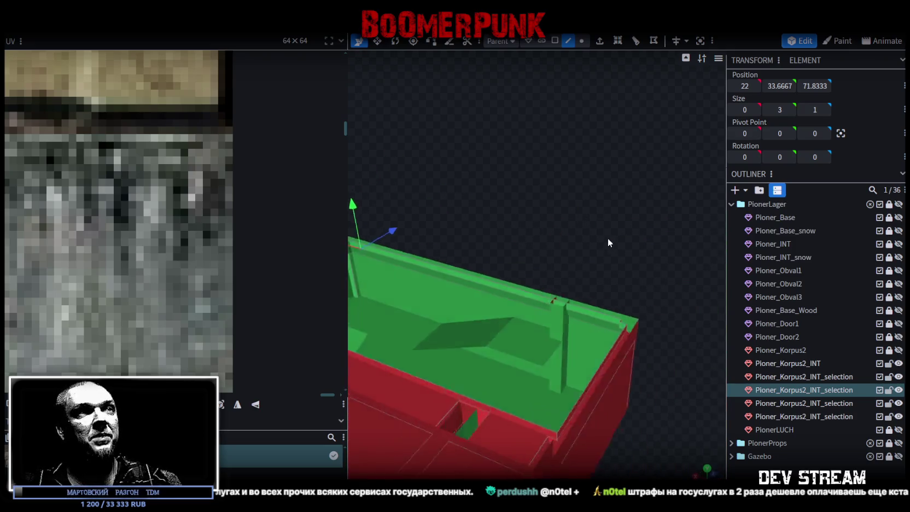
- Select the support post's faces on the Pioner_Korpus2_INT mesh and copy them
scroll(612, 238, up, 3)
click(635, 329)
drag(635, 329, 542, 187)
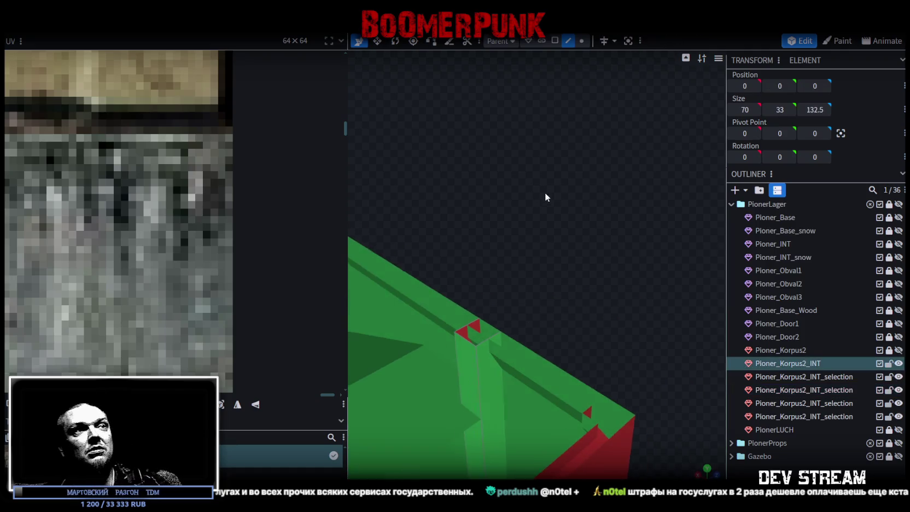
click(492, 355)
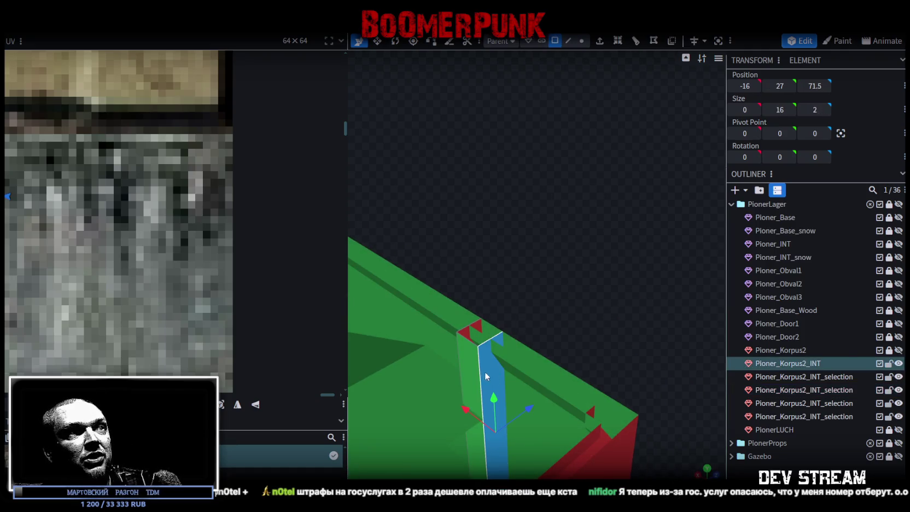
drag(508, 328, 556, 257)
mouse_move(626, 244)
mouse_down()
mouse_move(552, 173)
mouse_move(566, 173)
mouse_up()
right_click(654, 244)
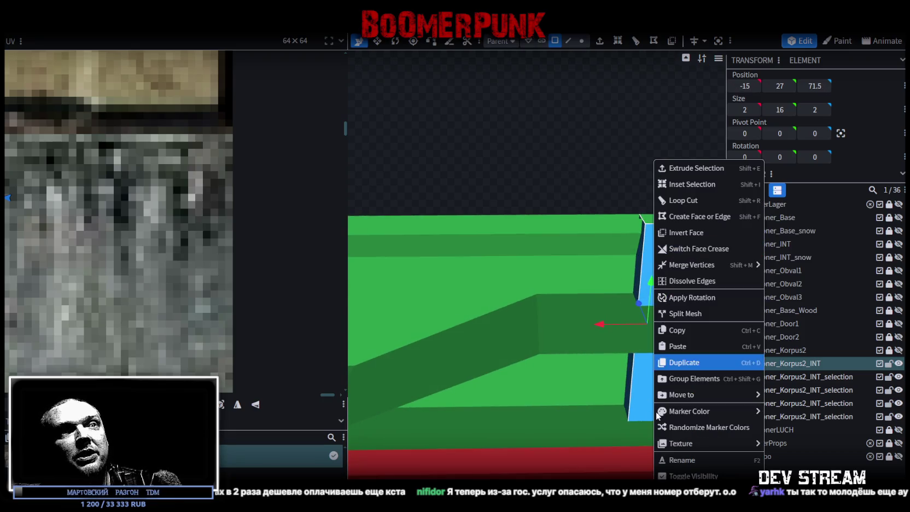
click(680, 330)
- Paste the post as a mesh selection and slide the copy to X 15 along the wall
right_click(655, 263)
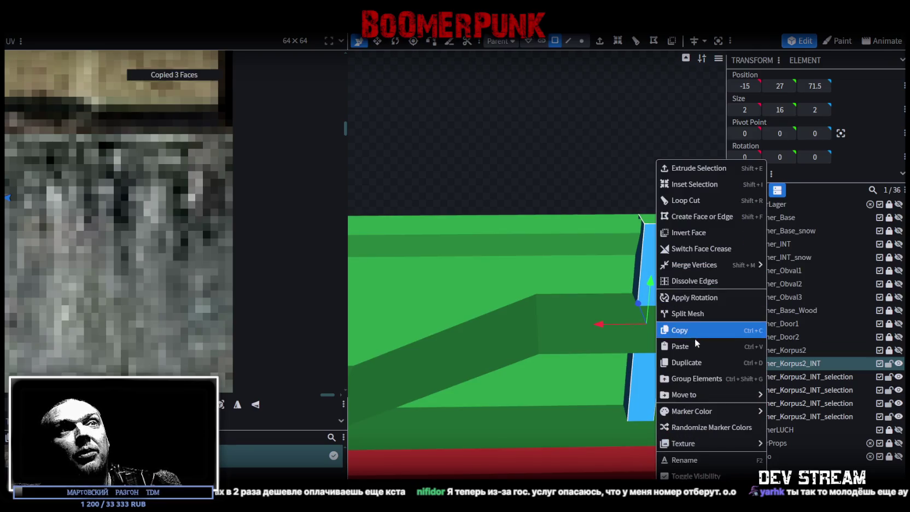
click(691, 346)
click(709, 360)
drag(552, 229, 573, 196)
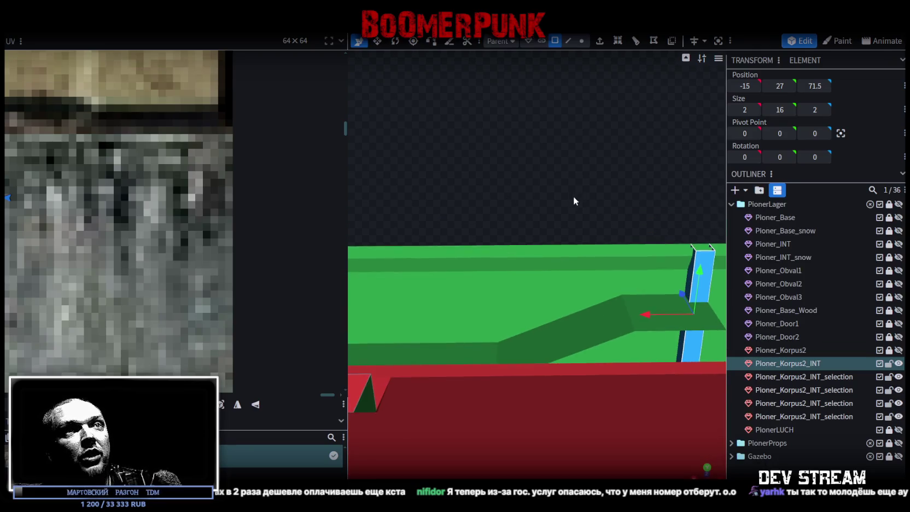
mouse_move(645, 318)
mouse_down()
mouse_move(588, 301)
mouse_move(510, 305)
mouse_move(553, 253)
mouse_move(527, 225)
mouse_move(649, 332)
mouse_up()
mouse_move(616, 308)
mouse_down()
mouse_move(456, 313)
mouse_move(482, 231)
mouse_move(438, 277)
mouse_move(531, 259)
mouse_up()
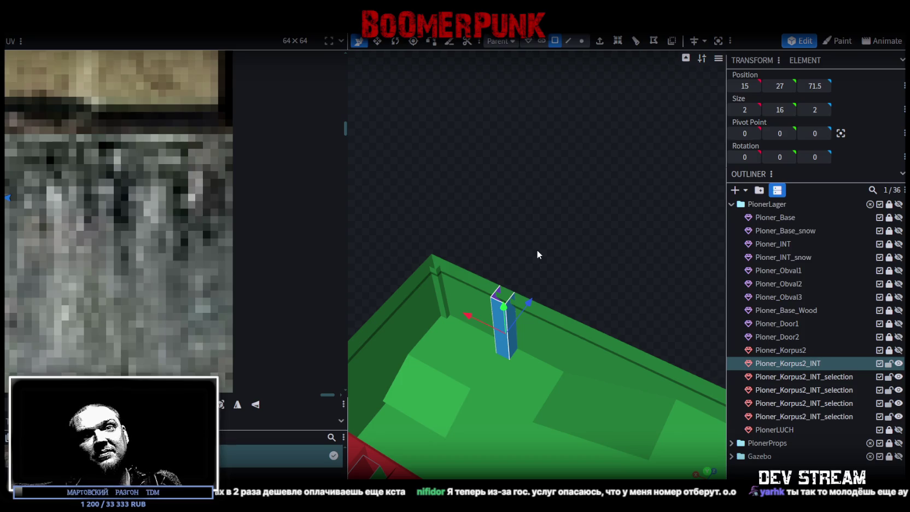
scroll(550, 228, up, 3)
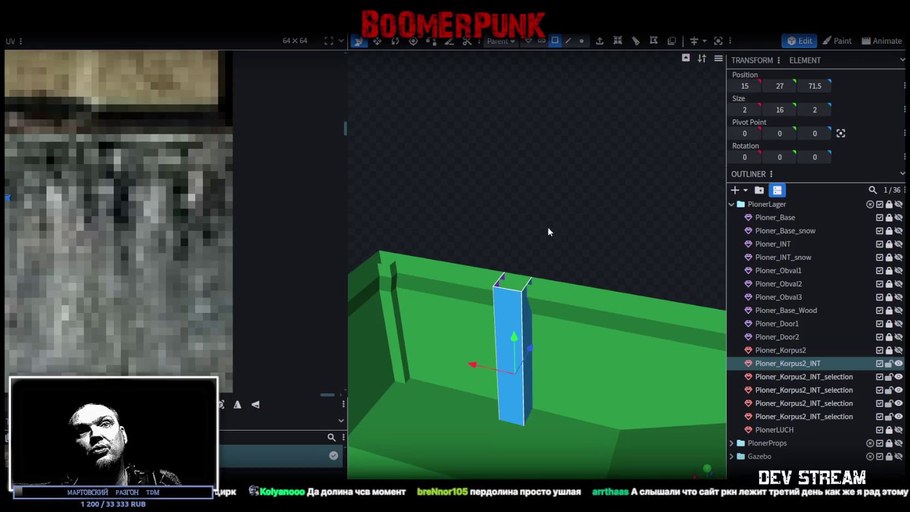
- In edge mode, slide the wall-top edge loop along X to 13 beside the second post
mouse_move(547, 226)
mouse_down()
mouse_move(533, 229)
mouse_move(556, 224)
mouse_move(523, 217)
mouse_move(569, 218)
mouse_move(560, 236)
mouse_move(482, 210)
mouse_move(522, 212)
mouse_move(498, 110)
mouse_up()
click(560, 237)
click(568, 41)
scroll(470, 213, up, 1)
click(420, 281)
drag(424, 295, 432, 247)
mouse_move(364, 296)
mouse_down()
mouse_move(553, 278)
mouse_move(513, 216)
mouse_move(558, 105)
mouse_up()
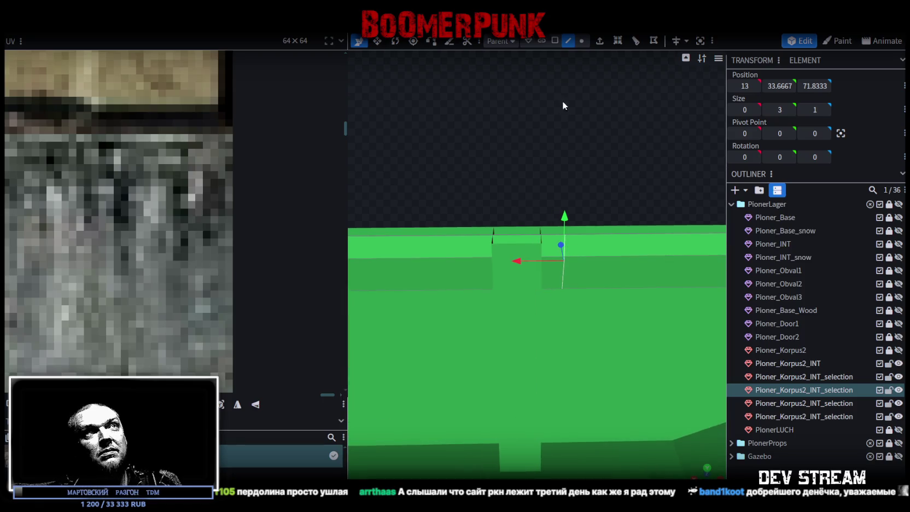
- In vertex mode, select the wall-top vertices at X 14 and X -14
click(583, 43)
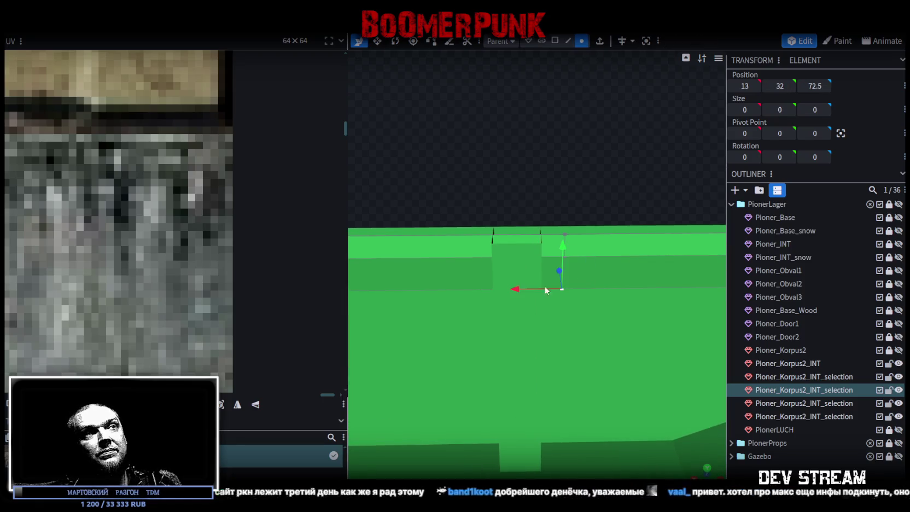
click(498, 288)
mouse_move(499, 287)
mouse_down()
mouse_move(617, 207)
mouse_move(513, 174)
mouse_move(551, 270)
mouse_move(522, 257)
mouse_move(499, 221)
mouse_up()
click(563, 281)
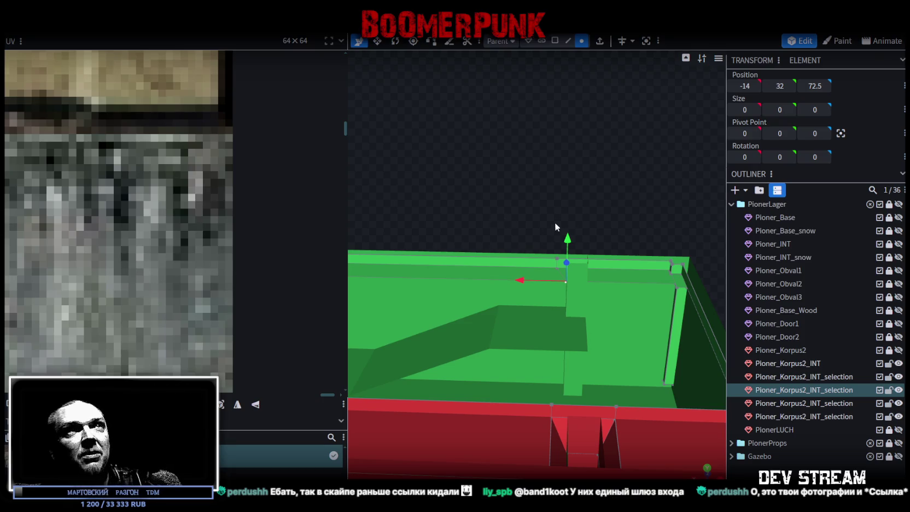
- Loop-cut the wall top near the post and set the new edge loop's X position to -20
click(568, 41)
click(618, 257)
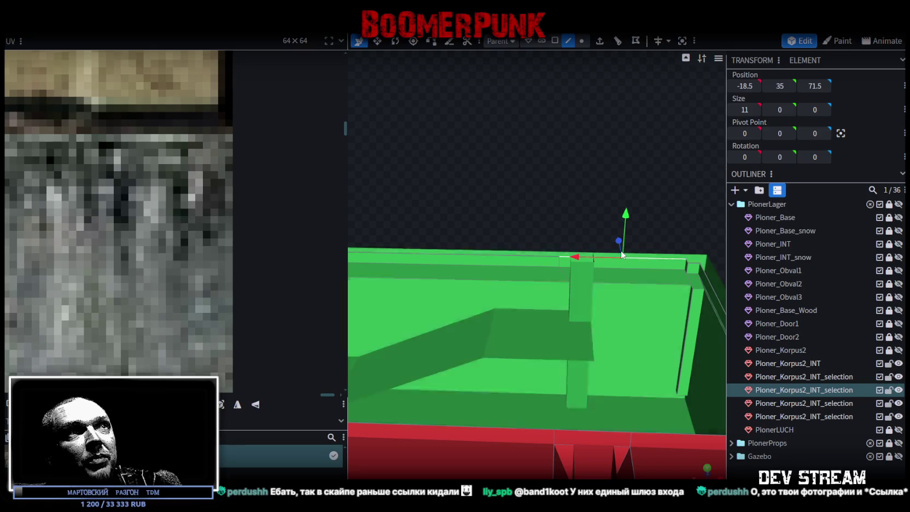
click(618, 41)
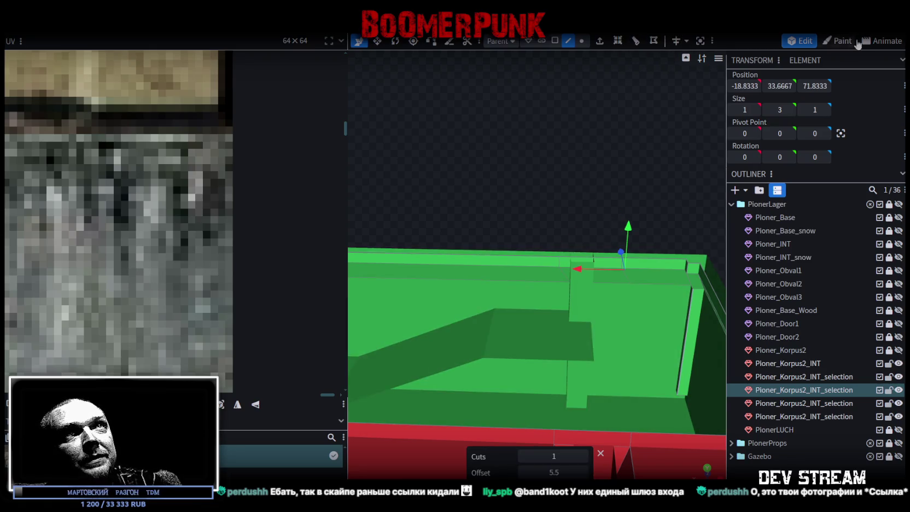
click(740, 85)
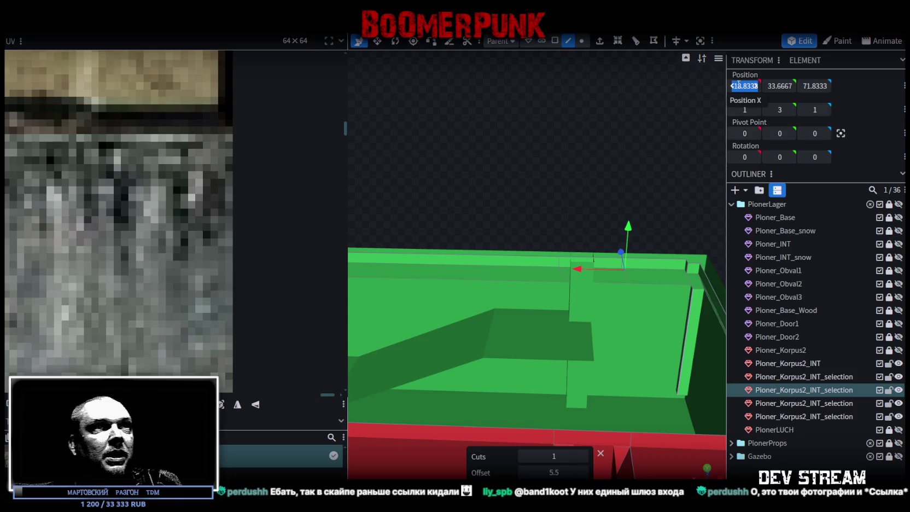
drag(578, 267, 590, 267)
click(745, 86)
key(BackSpace)
text(-20)
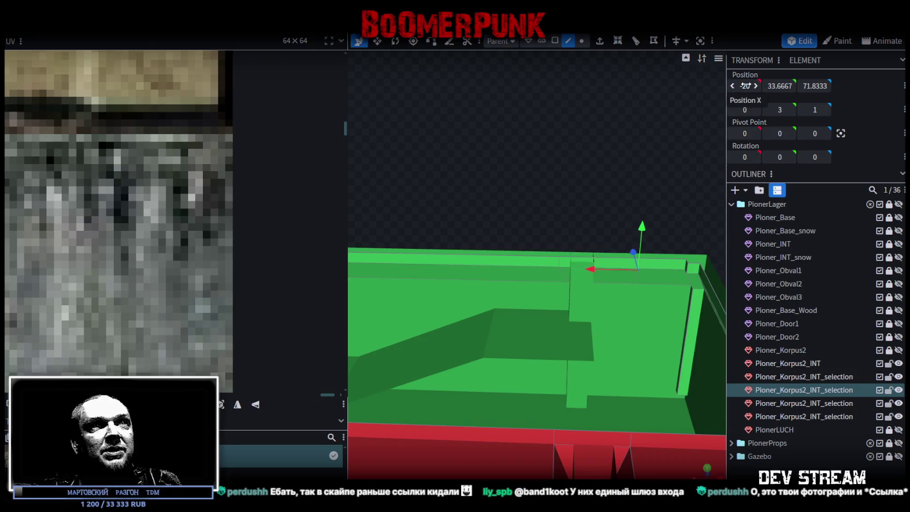
key(Return)
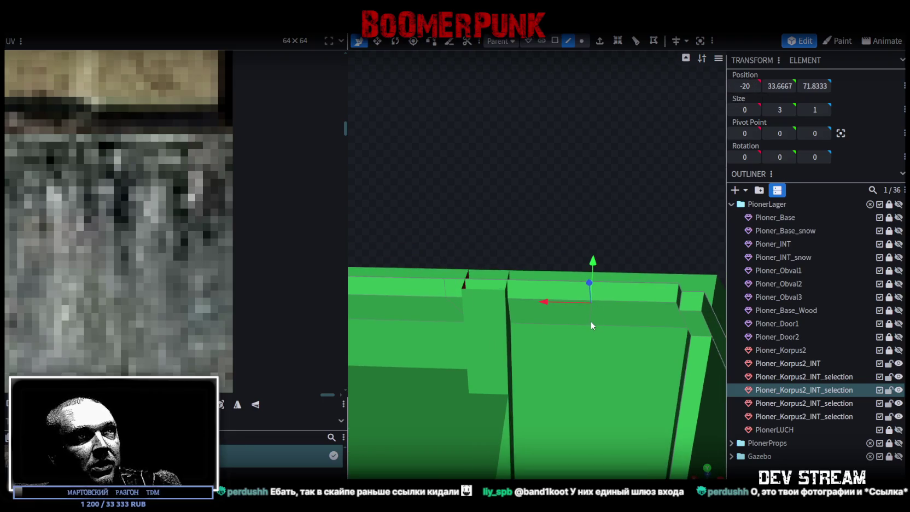
- Shift the wall-top vertices along X, moving one to -17
click(581, 40)
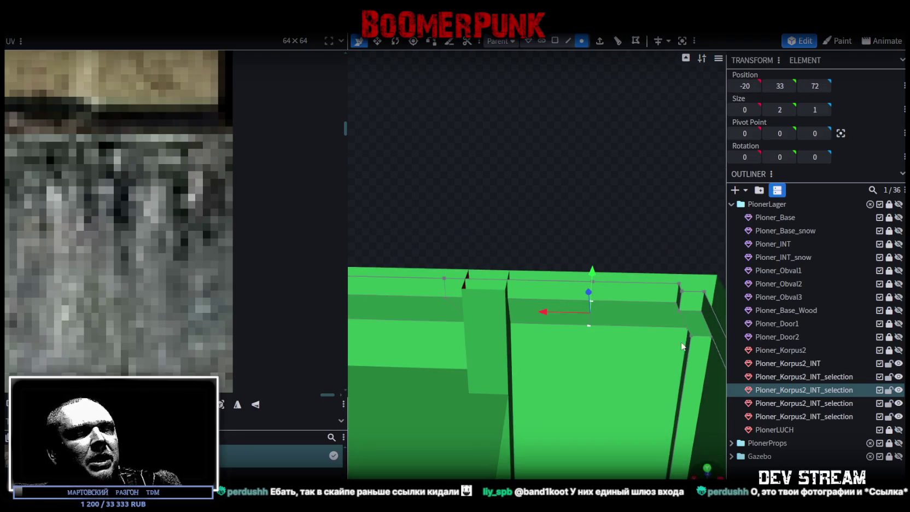
drag(545, 313, 474, 319)
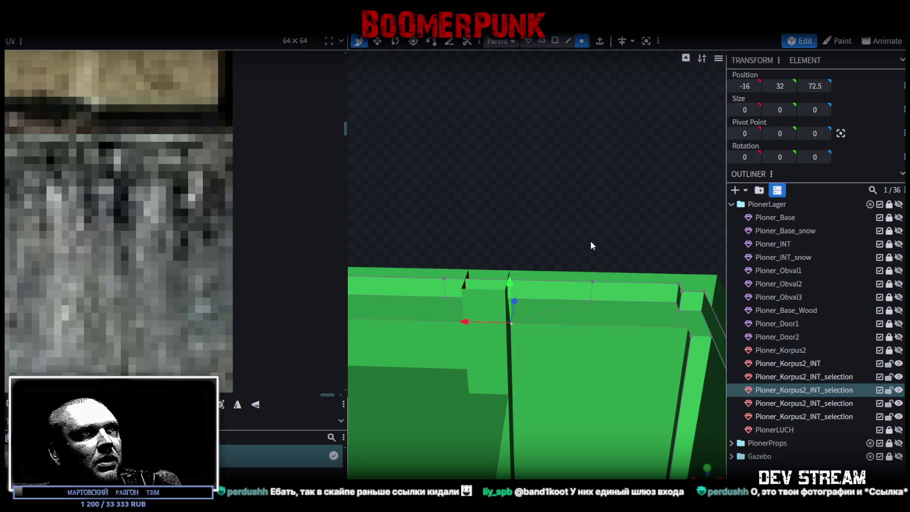
click(594, 306)
drag(549, 293, 485, 292)
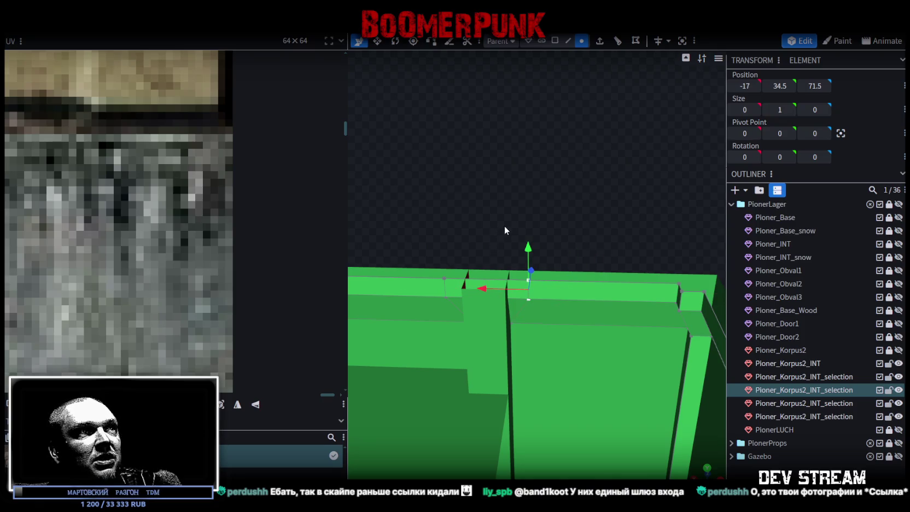
- Extrude the two top faces beside the post one unit in direction Z-
click(555, 41)
click(464, 288)
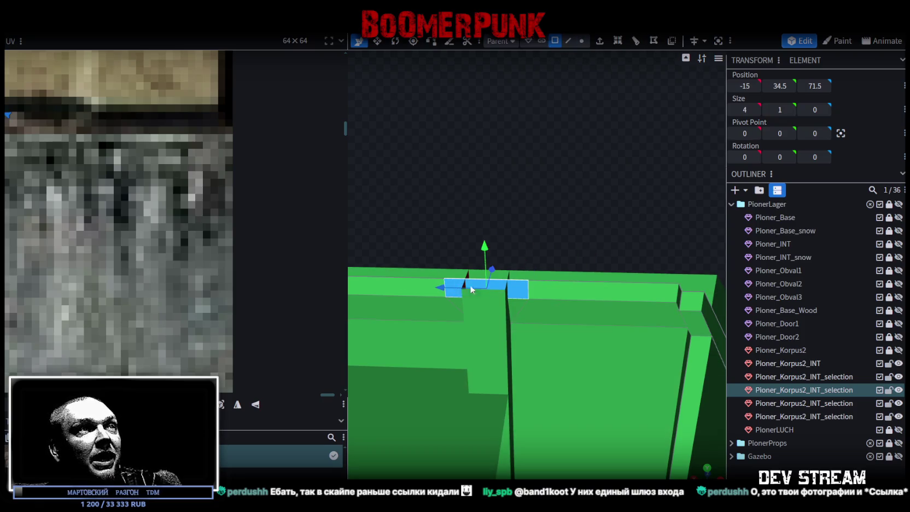
shift+click(519, 305)
drag(536, 197, 599, 66)
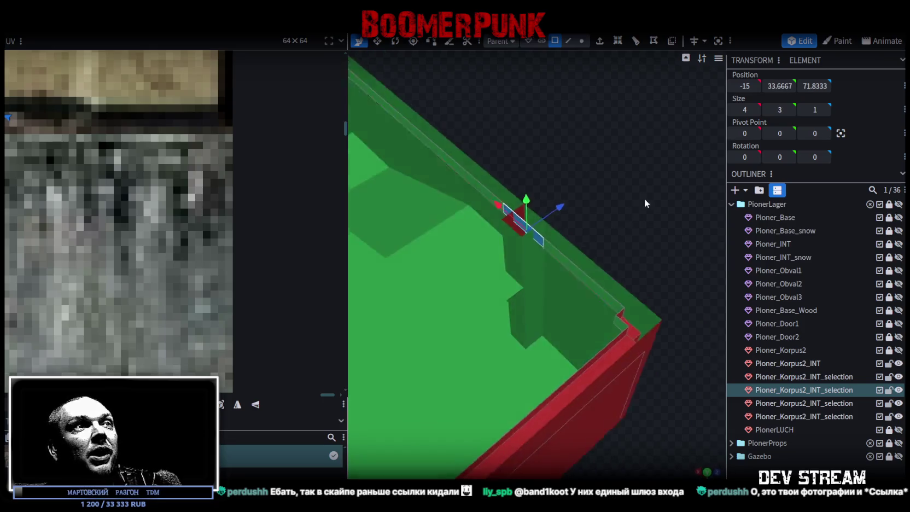
click(599, 41)
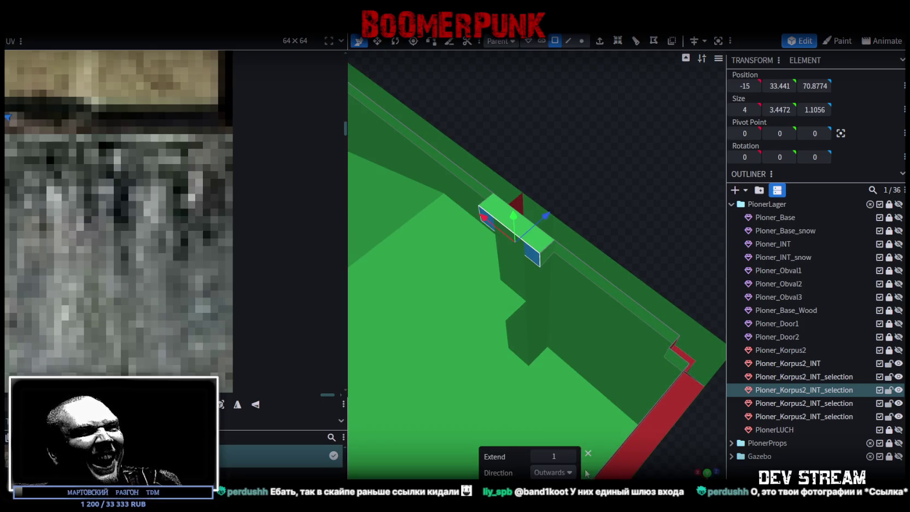
click(567, 473)
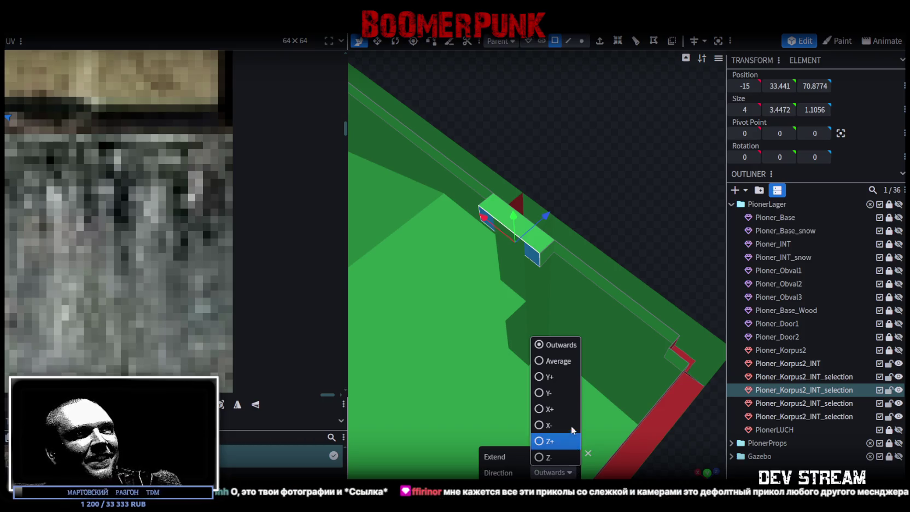
click(547, 456)
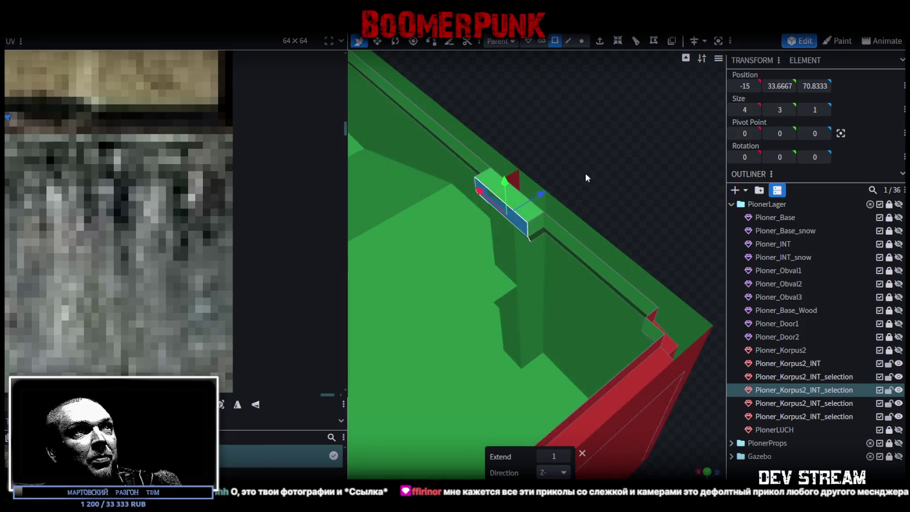
drag(600, 172, 604, 199)
- Inspect the new notch by selecting its faces from several angles
mouse_move(547, 243)
mouse_down()
mouse_move(714, 185)
mouse_move(600, 183)
mouse_move(616, 221)
mouse_up()
click(617, 220)
mouse_move(550, 166)
mouse_down()
mouse_move(481, 201)
mouse_move(547, 270)
mouse_up()
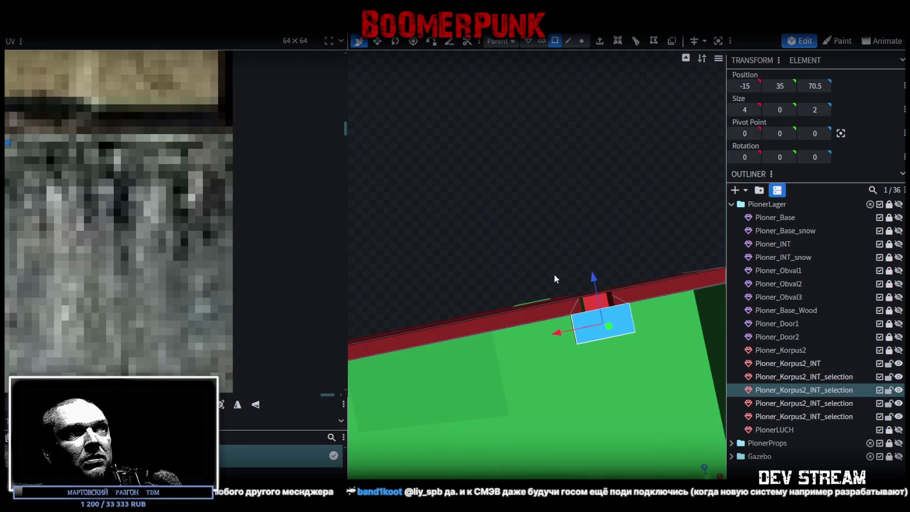
click(590, 307)
mouse_move(591, 306)
mouse_down()
mouse_move(482, 195)
mouse_move(606, 189)
mouse_move(487, 255)
mouse_move(557, 230)
mouse_move(561, 164)
mouse_up()
click(569, 42)
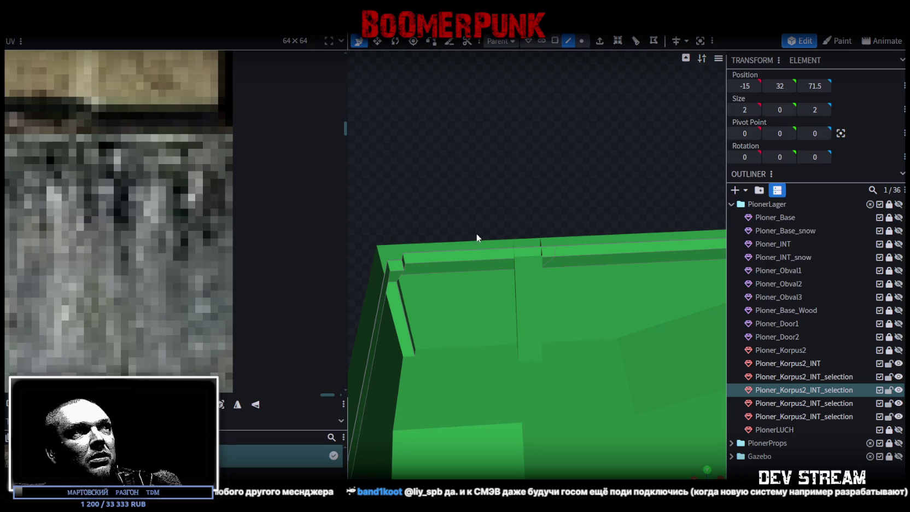
- Loop-cut the wall top and move the cut edge to X 15 beside the second post
click(479, 248)
click(617, 43)
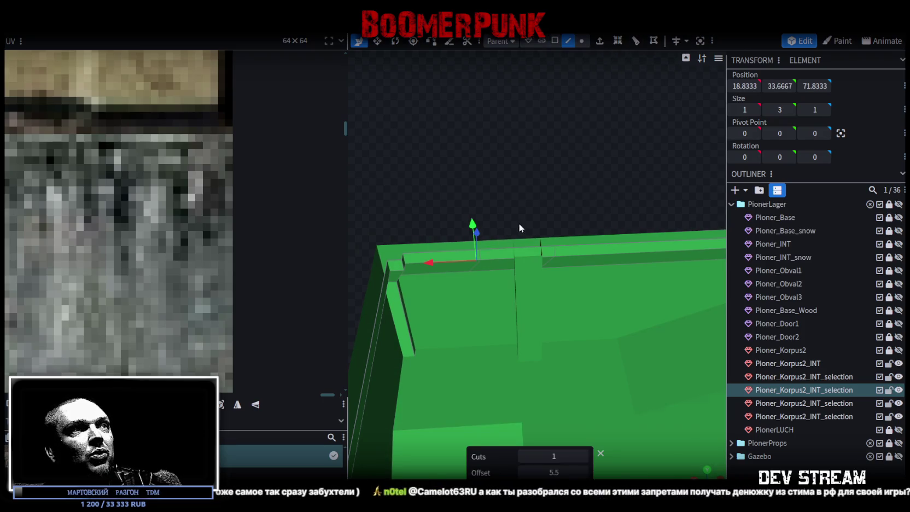
drag(519, 223, 517, 170)
scroll(519, 172, up, 2)
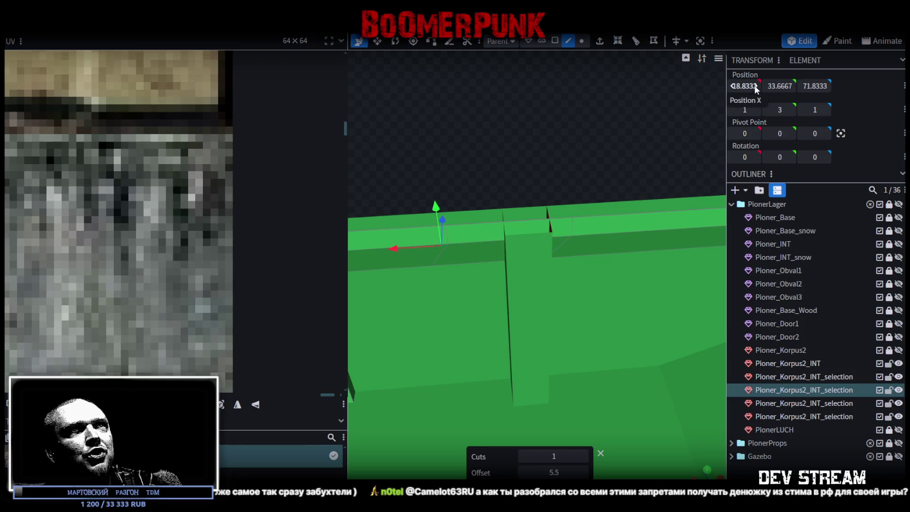
drag(398, 247, 415, 246)
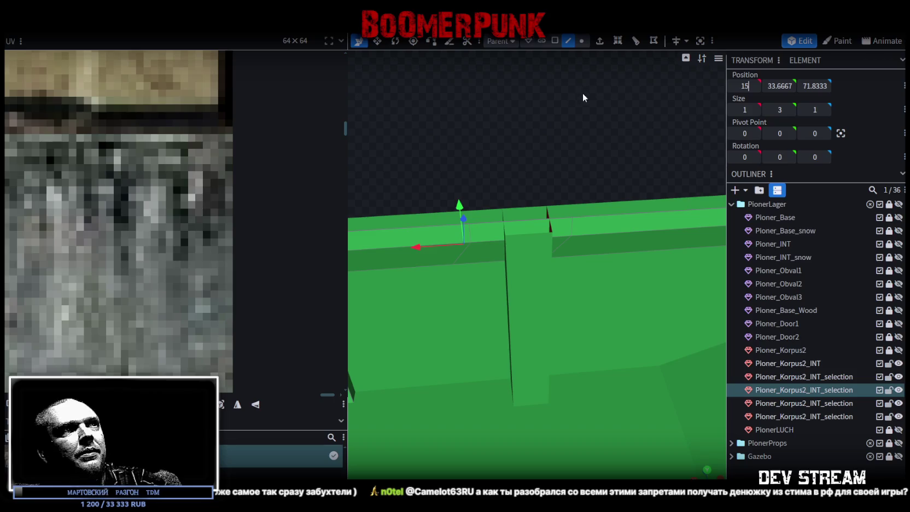
drag(583, 93, 570, 127)
drag(487, 265, 444, 268)
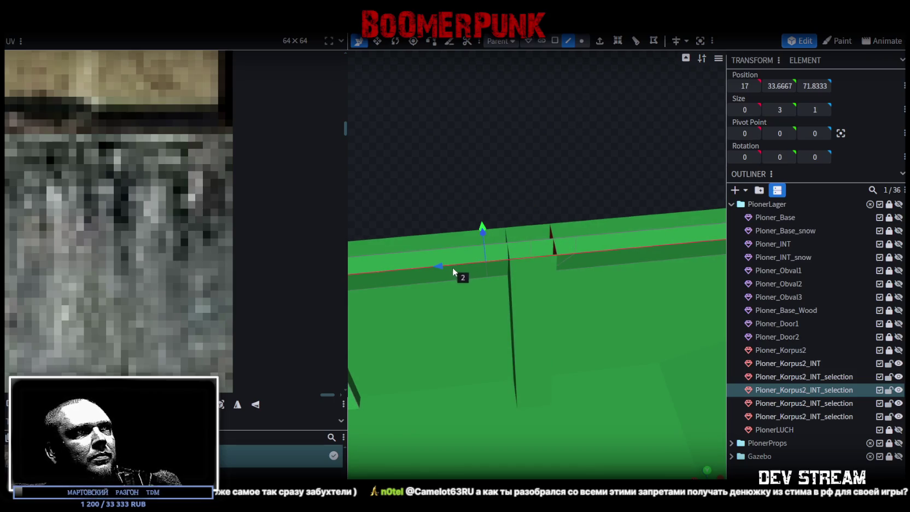
- Extrude the small top face at the gap by 2 in direction Z-
click(580, 42)
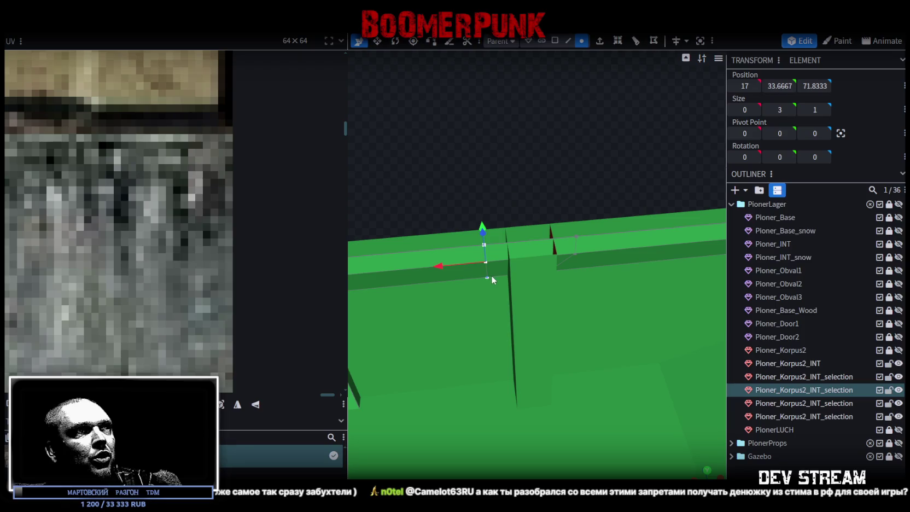
click(506, 241)
click(554, 41)
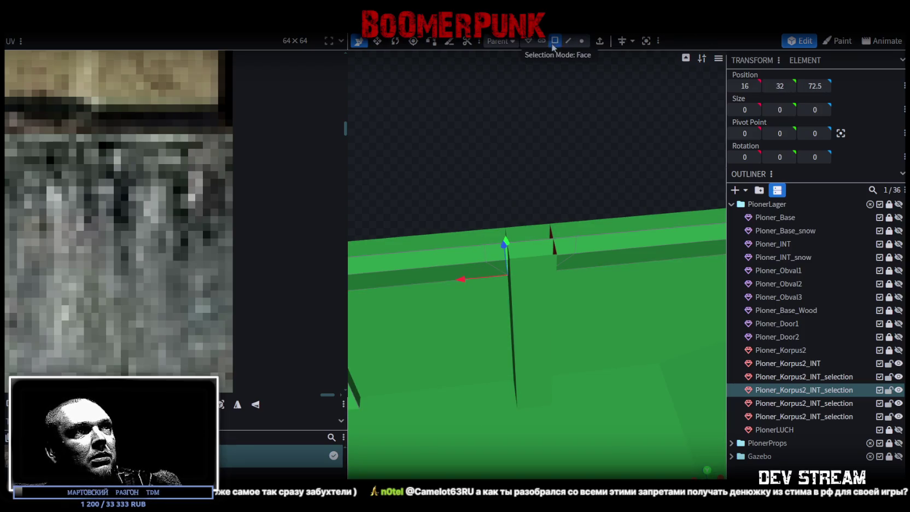
click(558, 239)
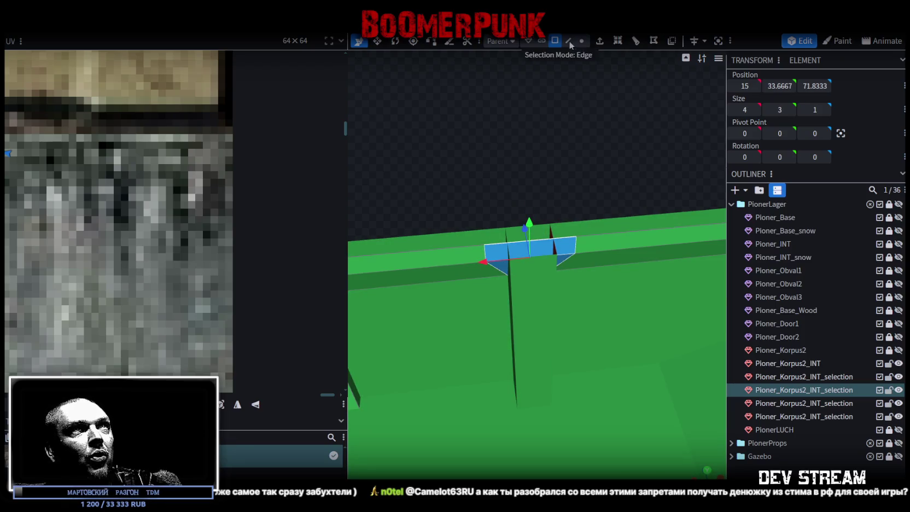
click(600, 41)
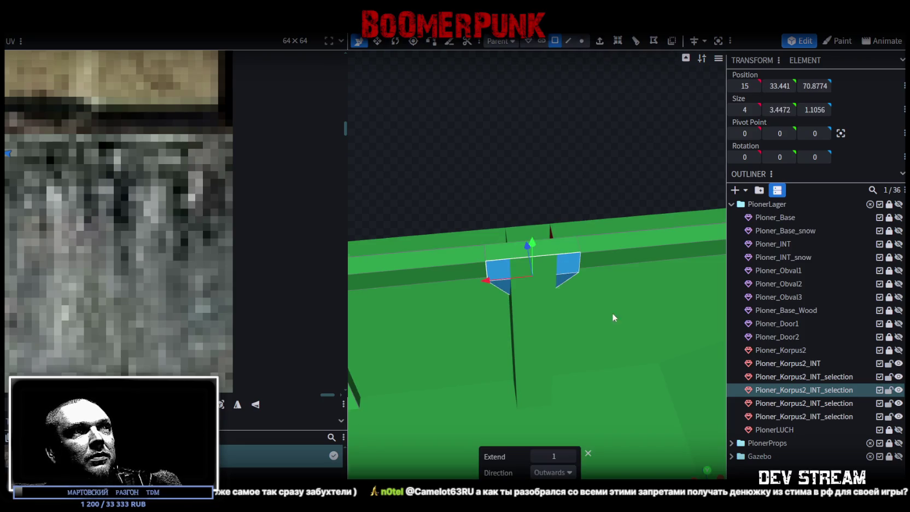
click(572, 456)
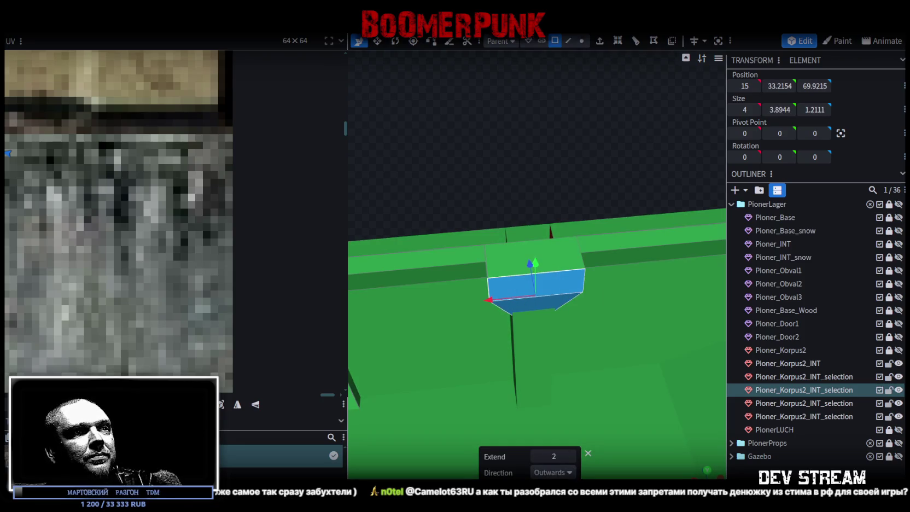
click(553, 472)
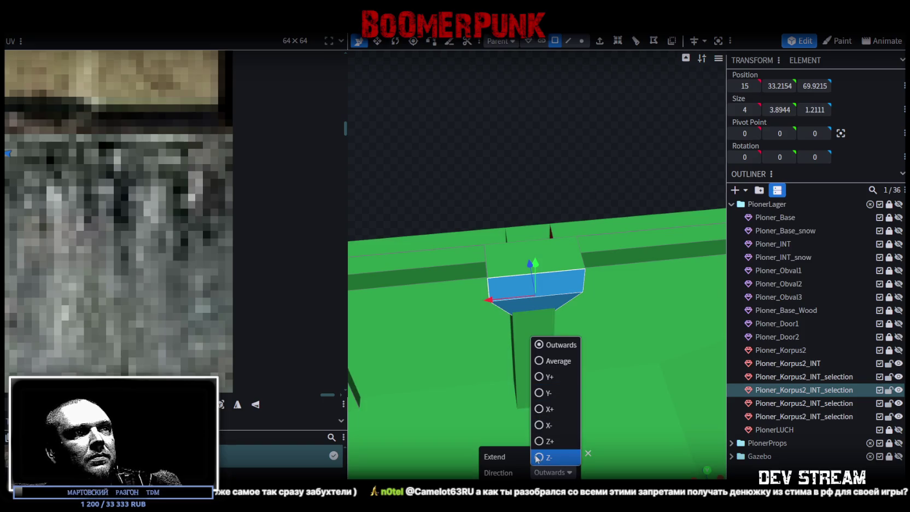
click(538, 457)
- Check the carved notch and select the support post piece
mouse_move(524, 414)
mouse_down()
mouse_move(577, 244)
mouse_move(536, 345)
mouse_up()
click(535, 341)
mouse_move(560, 267)
mouse_down()
mouse_move(574, 157)
mouse_move(485, 138)
mouse_move(596, 173)
mouse_move(529, 134)
mouse_move(572, 100)
mouse_move(560, 98)
mouse_move(519, 145)
mouse_move(537, 131)
mouse_move(563, 131)
mouse_move(555, 143)
mouse_move(508, 157)
mouse_move(552, 202)
mouse_move(545, 155)
mouse_move(559, 149)
mouse_move(594, 207)
mouse_up()
click(595, 209)
- Raise the post and its top piece one unit along Z, then select the opposite post's pieces
shift+click(613, 222)
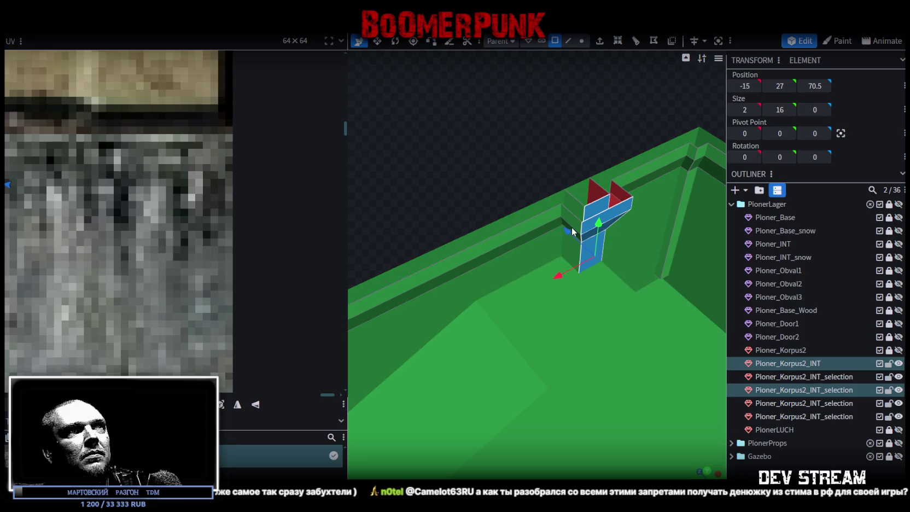
drag(572, 232, 559, 224)
mouse_move(492, 192)
mouse_down()
mouse_move(528, 176)
mouse_move(555, 217)
mouse_move(512, 295)
mouse_move(533, 320)
mouse_move(490, 322)
mouse_move(484, 242)
mouse_move(418, 200)
mouse_move(576, 172)
mouse_move(506, 168)
mouse_move(487, 146)
mouse_move(635, 142)
mouse_move(670, 314)
mouse_move(651, 343)
mouse_move(658, 341)
mouse_up()
click(512, 296)
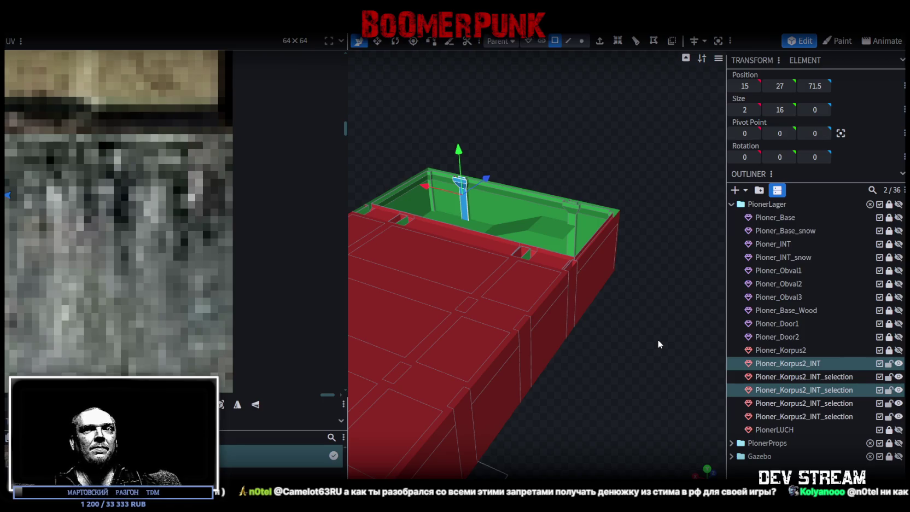
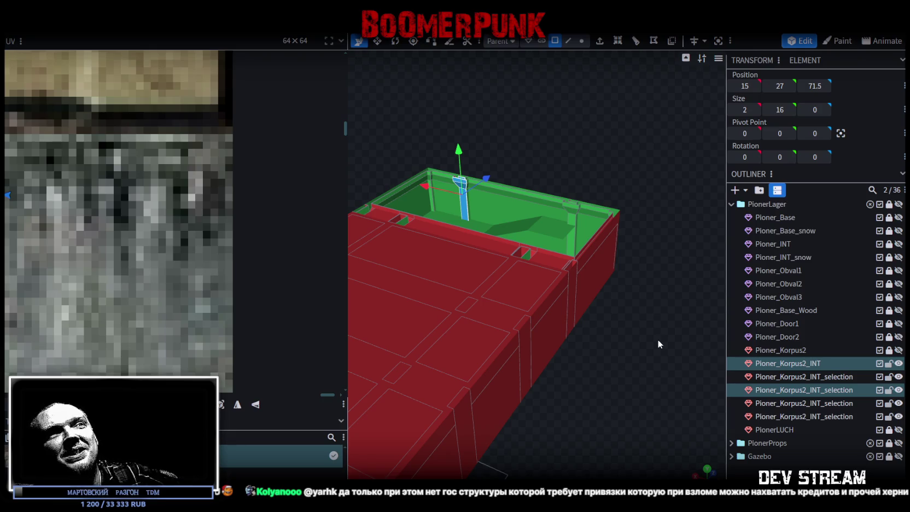
- Select a single small post on the building's inner wall
mouse_move(633, 331)
mouse_down()
mouse_move(642, 121)
mouse_move(580, 117)
mouse_move(601, 131)
mouse_up()
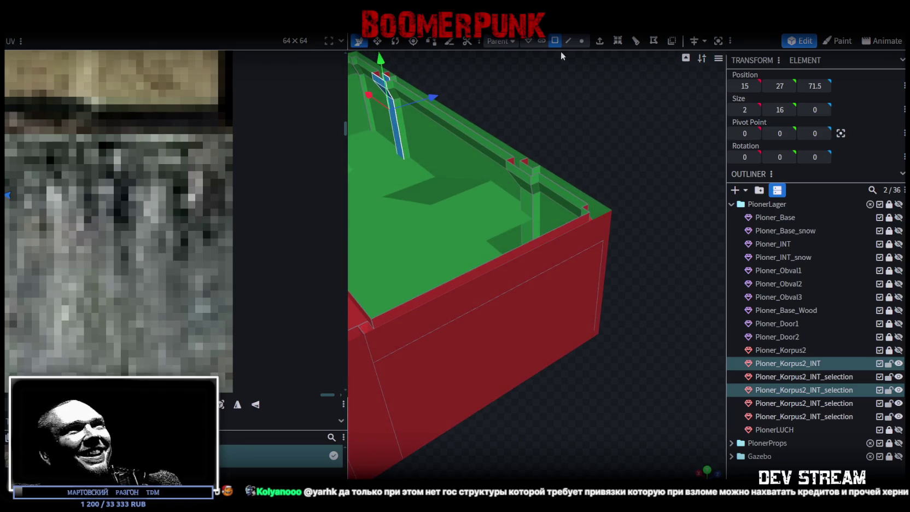
click(531, 190)
mouse_move(535, 193)
mouse_down()
mouse_move(593, 132)
mouse_move(686, 131)
mouse_up()
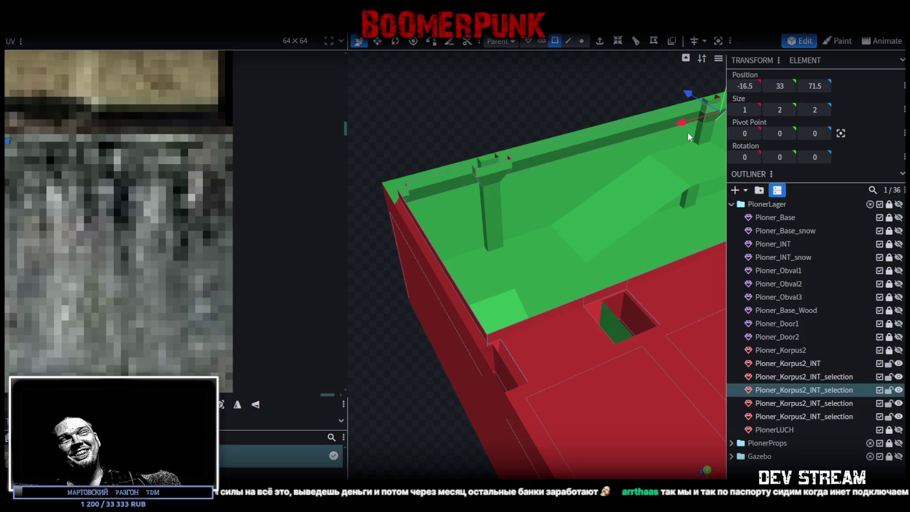
- Select the post at the opposite corner and look down onto the inner wall
mouse_move(674, 164)
mouse_down()
mouse_move(661, 251)
mouse_move(581, 182)
mouse_move(628, 187)
mouse_move(574, 172)
mouse_up()
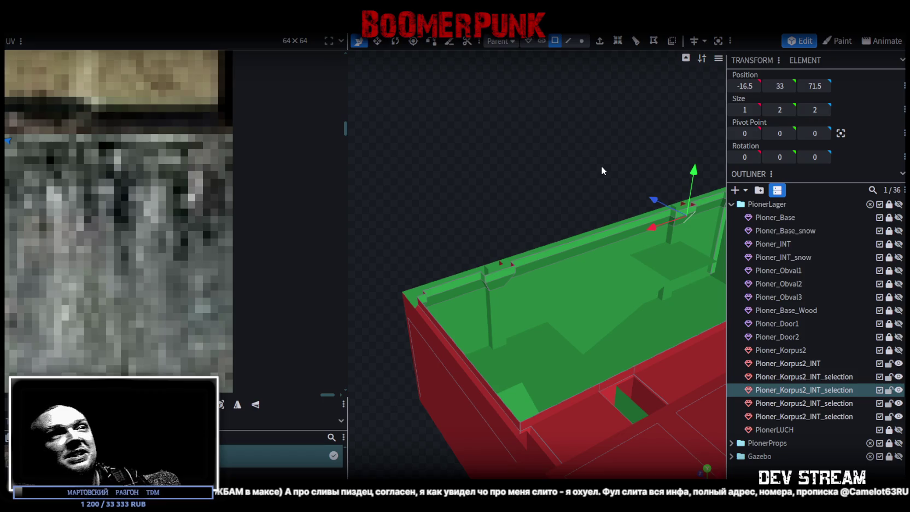
scroll(600, 166, up, 3)
scroll(531, 174, down, 3)
drag(550, 170, 569, 290)
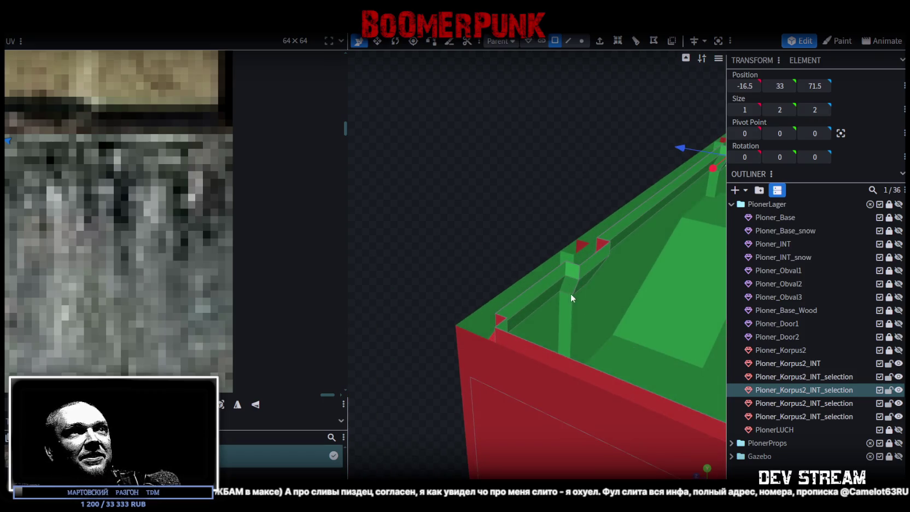
click(569, 287)
scroll(594, 160, up, 3)
mouse_move(594, 159)
mouse_down()
mouse_move(472, 165)
mouse_move(557, 158)
mouse_move(537, 216)
mouse_move(529, 206)
mouse_up()
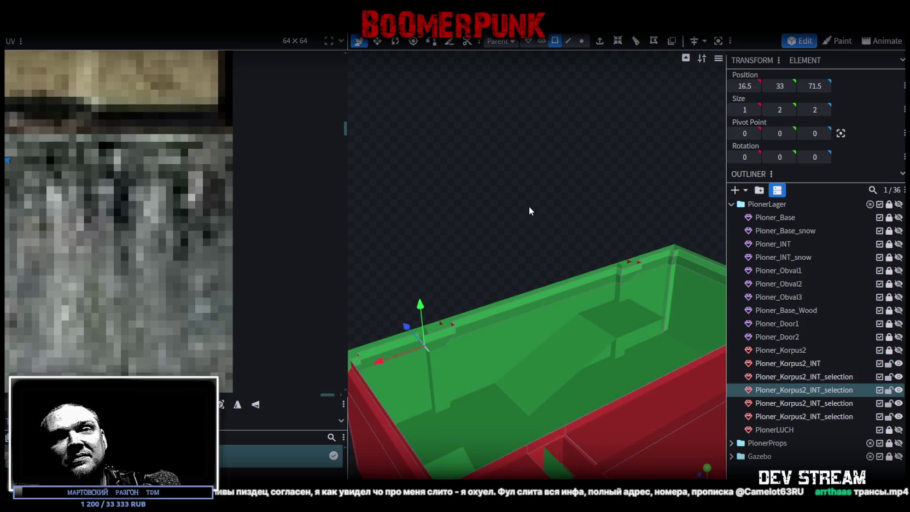
- Save the model as Build19.bbmodel, then select the stair block's top face
key(ctrl+s)
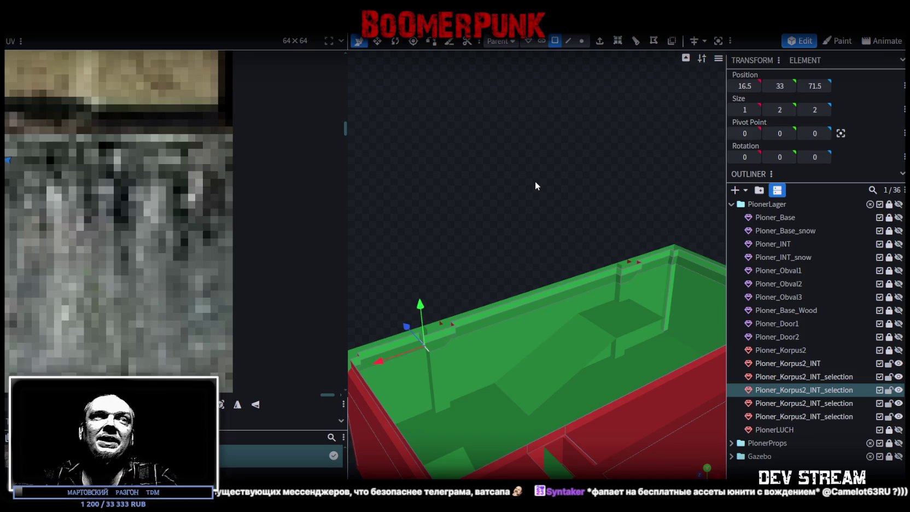
drag(579, 223, 510, 244)
click(444, 353)
mouse_move(444, 354)
mouse_down()
mouse_move(544, 214)
mouse_move(540, 206)
mouse_up()
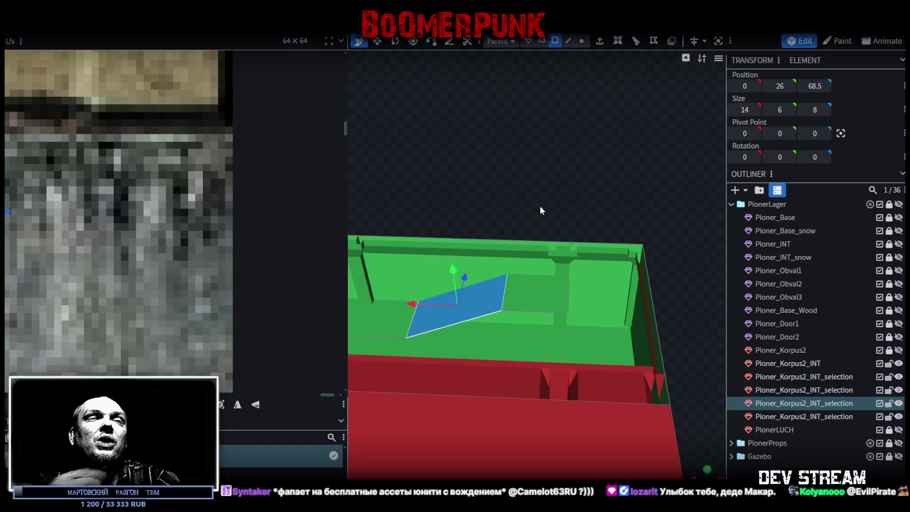
- Switch to Edge selection mode and select the stair's top edge beside the wall notch
mouse_move(501, 171)
mouse_down()
mouse_move(523, 206)
mouse_move(550, 217)
mouse_move(528, 182)
mouse_move(553, 82)
mouse_up()
click(569, 40)
click(622, 275)
mouse_move(547, 181)
mouse_down()
mouse_move(524, 151)
mouse_move(570, 141)
mouse_move(577, 126)
mouse_move(566, 123)
mouse_up()
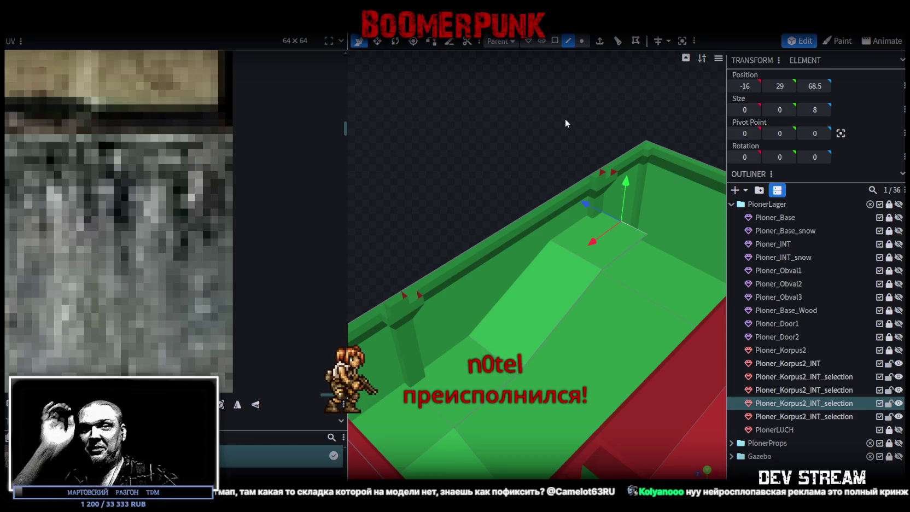
- Move the stair's top edge -10 units along X so it sits at -26
mouse_move(568, 119)
mouse_down()
mouse_move(590, 123)
mouse_move(558, 146)
mouse_move(542, 133)
mouse_move(557, 145)
mouse_up()
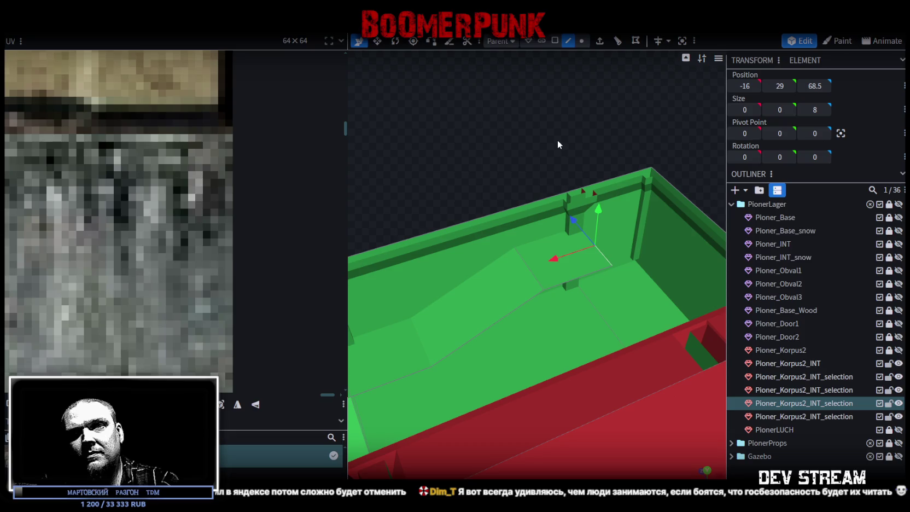
mouse_move(564, 139)
mouse_down()
mouse_move(545, 126)
mouse_move(574, 165)
mouse_move(559, 158)
mouse_up()
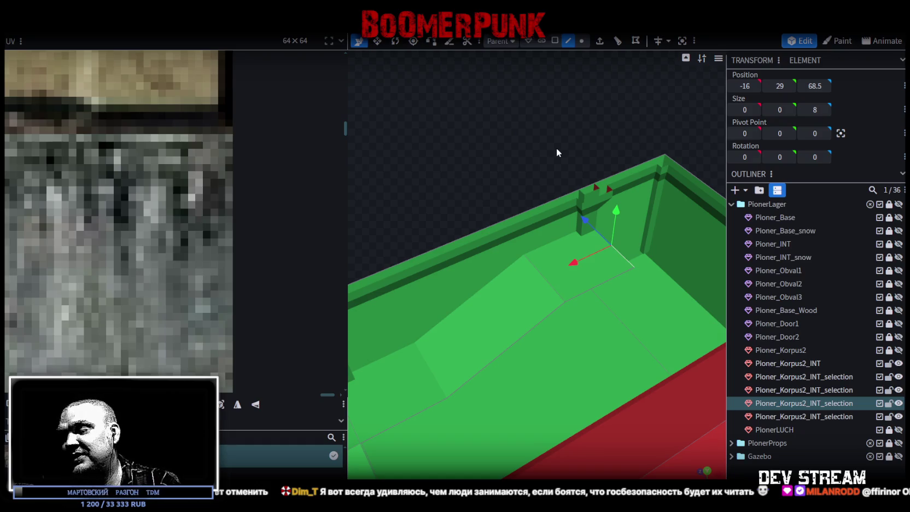
mouse_move(554, 139)
mouse_down()
mouse_move(583, 141)
mouse_move(611, 119)
mouse_move(513, 160)
mouse_move(547, 151)
mouse_move(519, 136)
mouse_move(521, 192)
mouse_up()
mouse_move(498, 260)
mouse_down()
mouse_move(594, 253)
mouse_move(663, 201)
mouse_move(626, 187)
mouse_move(709, 197)
mouse_up()
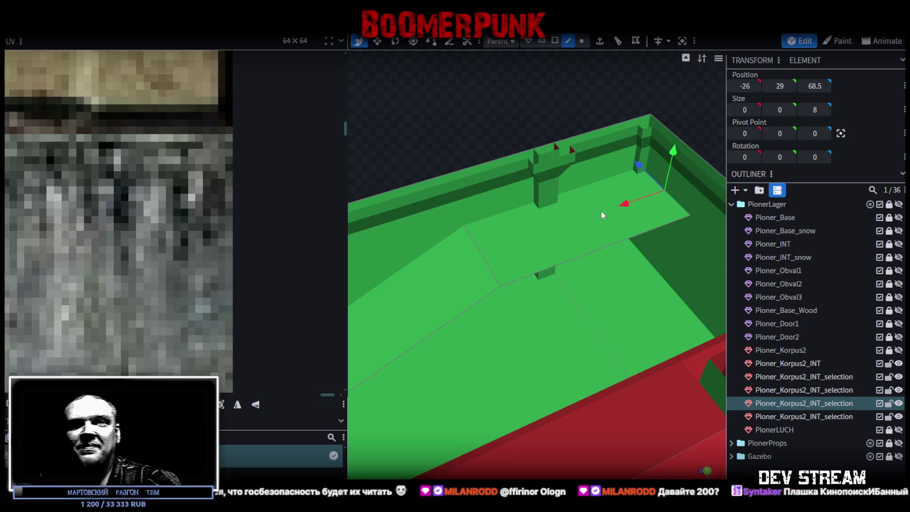
mouse_move(608, 210)
mouse_down()
mouse_move(651, 239)
mouse_move(629, 177)
mouse_up()
- Select a long floor edge, view the whole box, then bring the Kinopoisk browser forward
click(669, 206)
drag(669, 206, 585, 198)
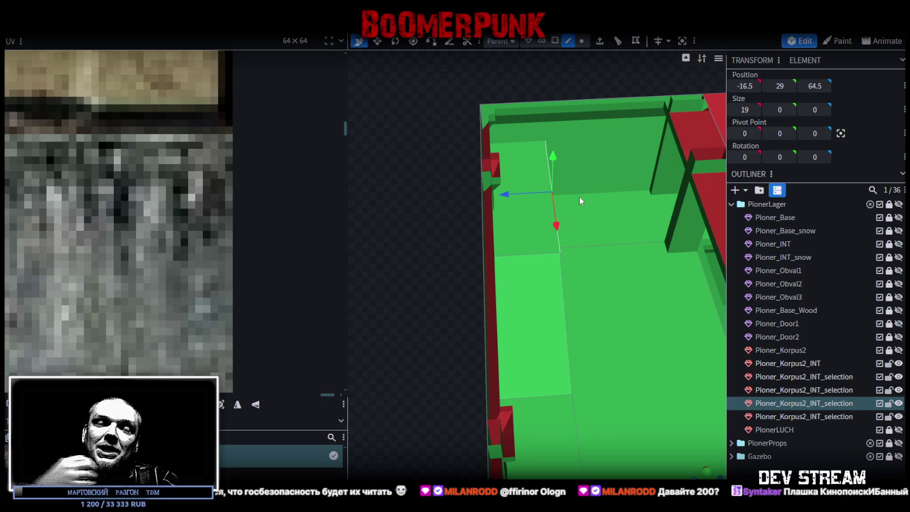
scroll(580, 196, down, 3)
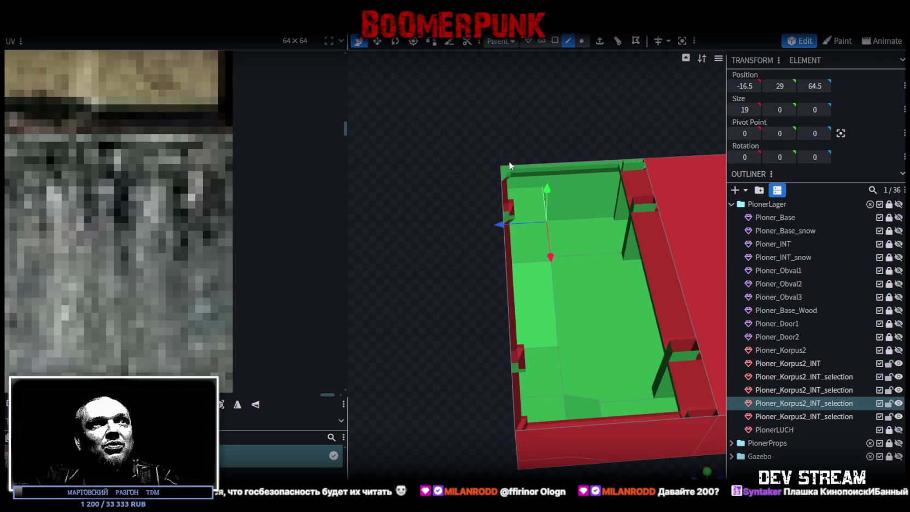
mouse_move(402, 146)
mouse_down()
mouse_move(441, 165)
mouse_move(628, 162)
mouse_move(637, 208)
mouse_move(663, 234)
mouse_move(672, 228)
mouse_move(629, 199)
mouse_move(639, 172)
mouse_move(609, 167)
mouse_move(642, 179)
mouse_move(630, 187)
mouse_up()
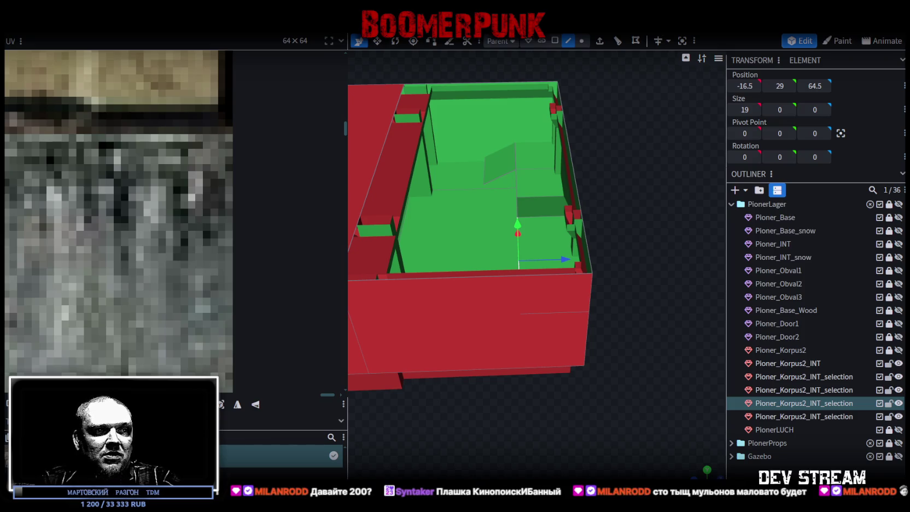
key(alt+Tab)
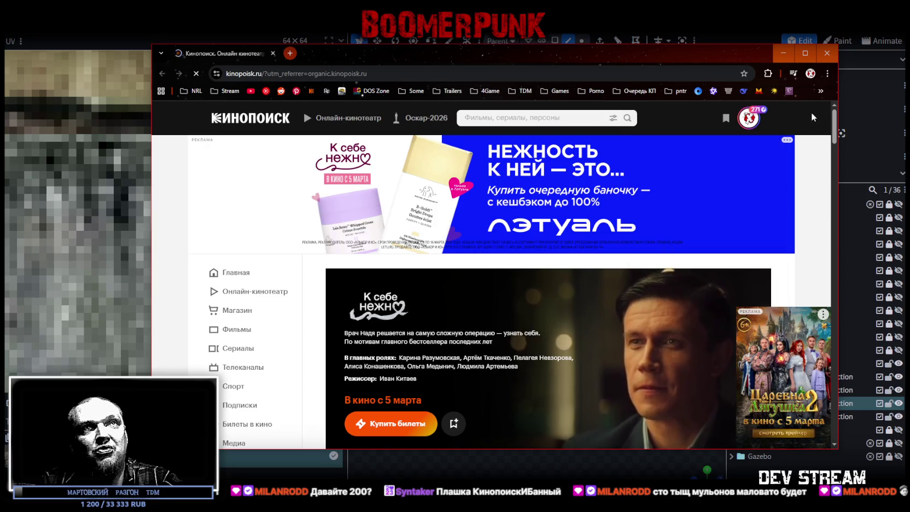
- Make the Kinopoisk page fullscreen and dismiss the ad over the film posters
scroll(465, 319, down, 2)
scroll(465, 319, down, 2)
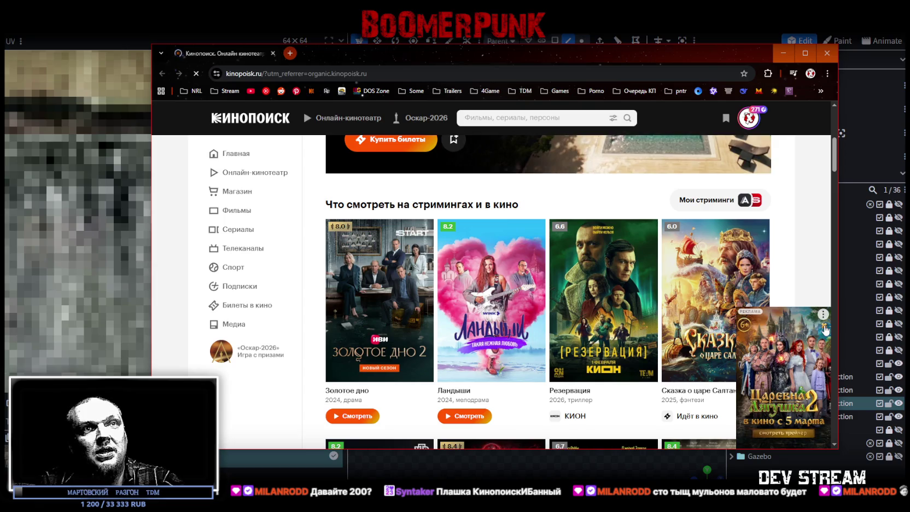
key(F11)
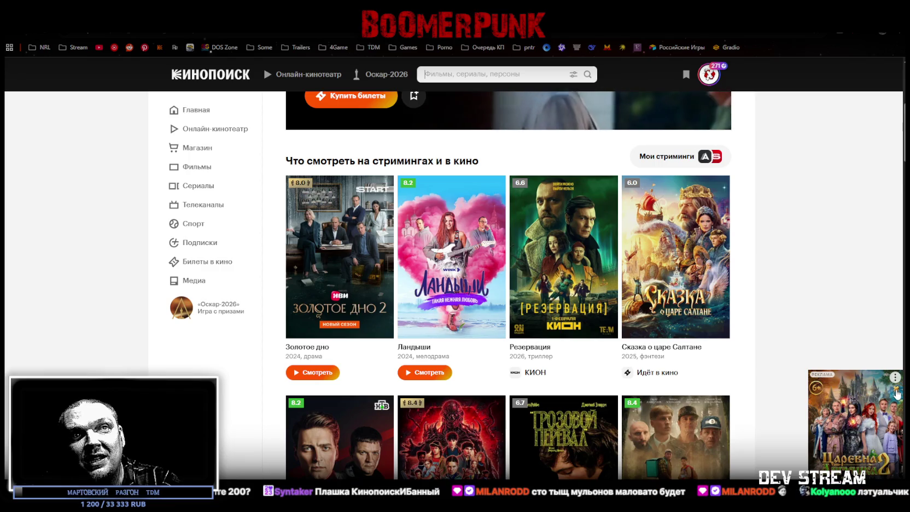
click(896, 393)
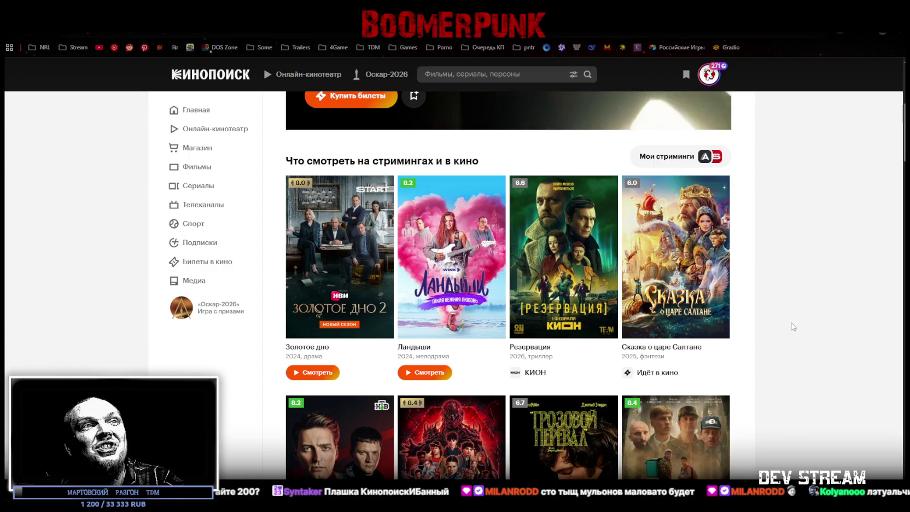
- Scroll down to Продолжить просмотр and resume the Дог Сити episode
scroll(747, 275, down, 1)
scroll(747, 278, down, 3)
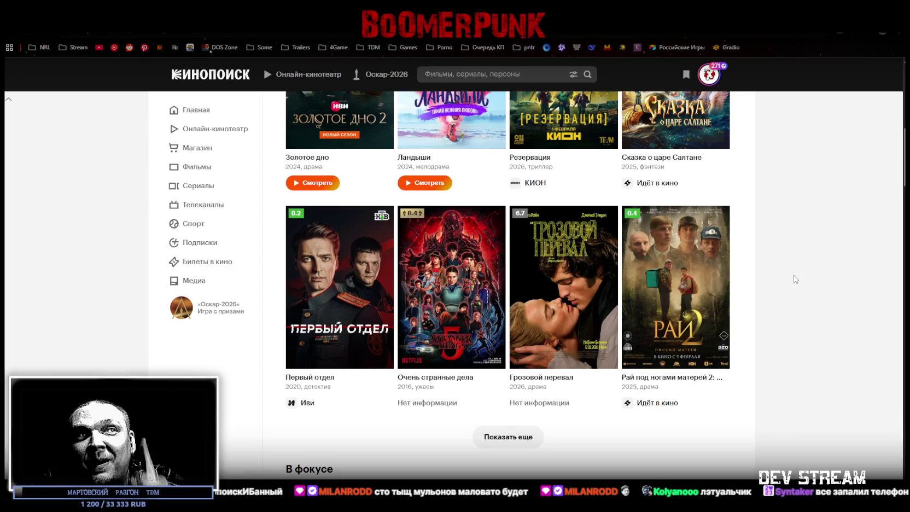
scroll(802, 278, down, 3)
scroll(816, 283, down, 3)
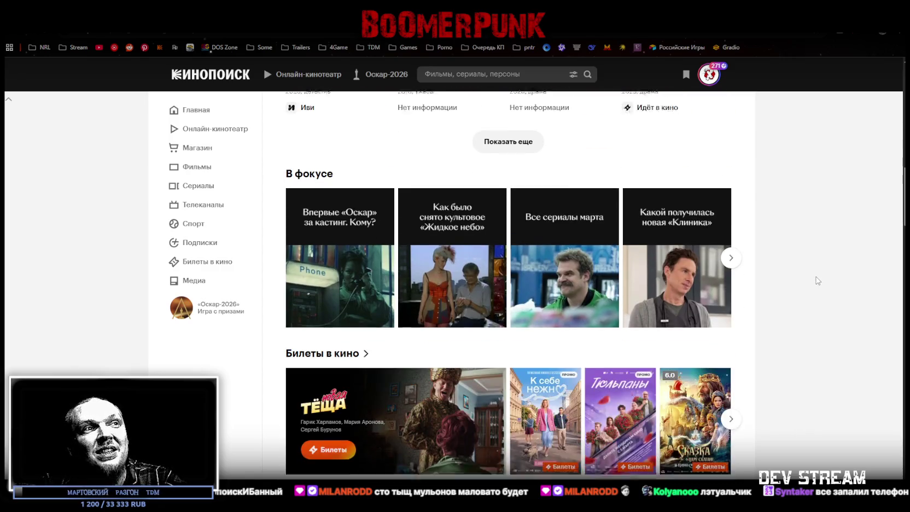
scroll(818, 280, down, 2)
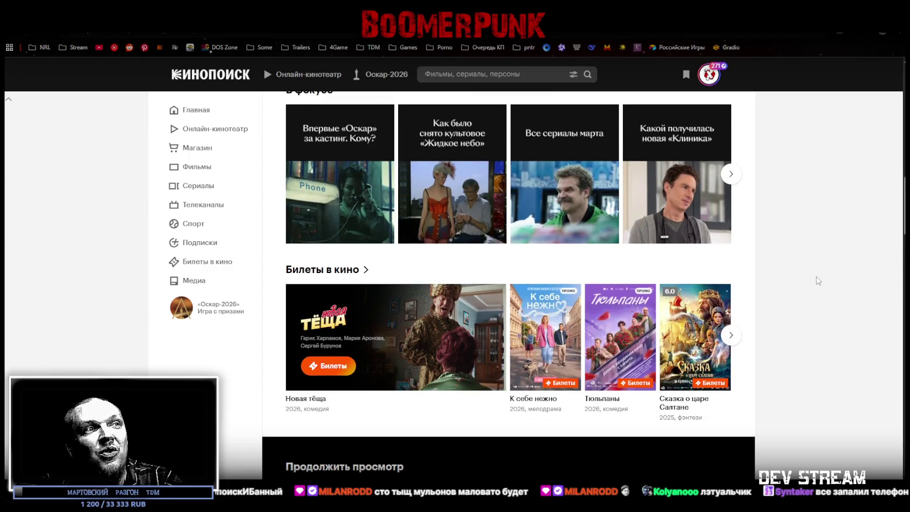
scroll(818, 279, down, 3)
scroll(819, 273, down, 3)
scroll(819, 273, down, 2)
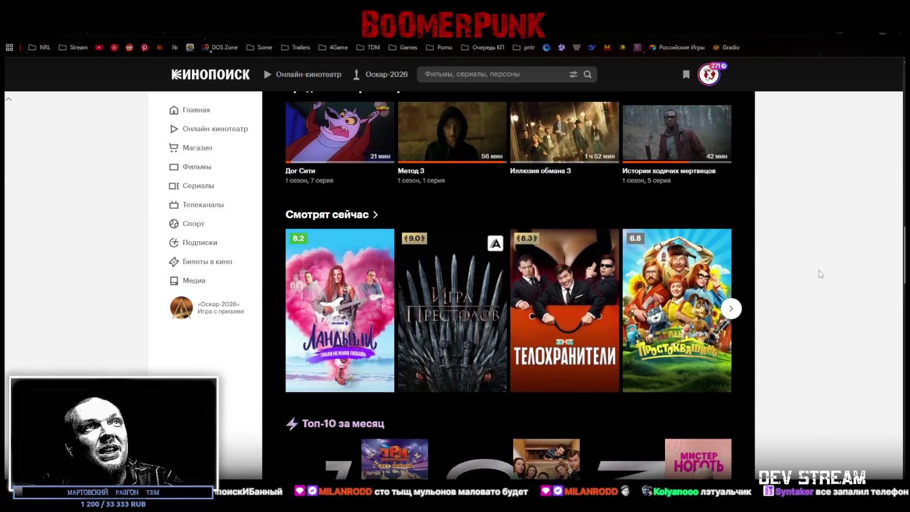
scroll(820, 274, up, 2)
click(334, 226)
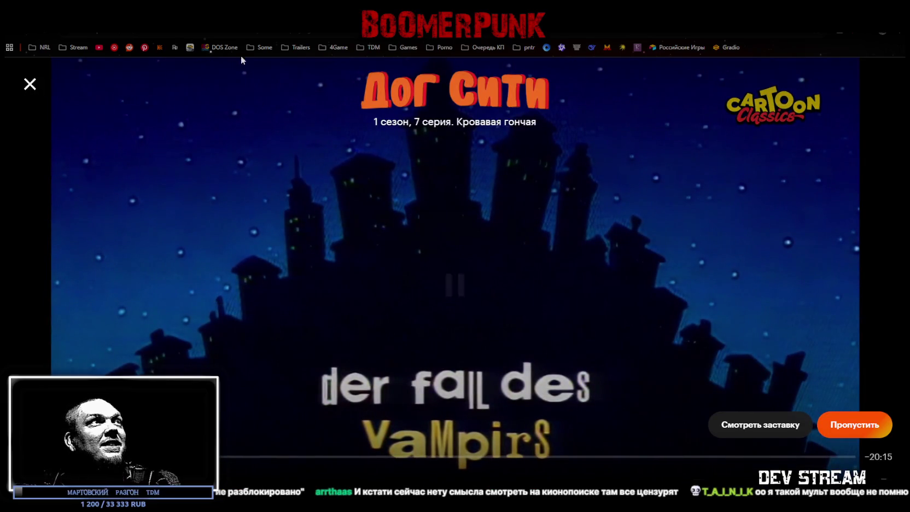
- Leave the playing Дог Сити episode and return to Blockbench
key(alt+Tab)
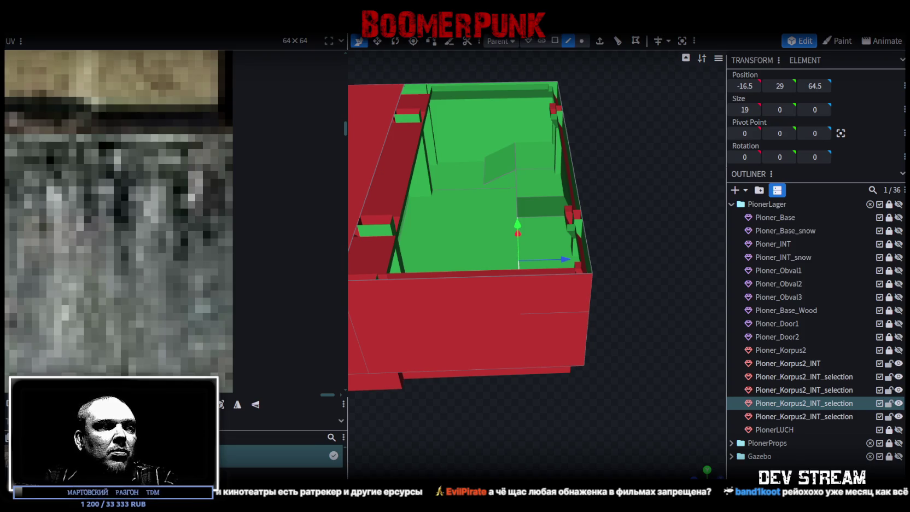
- Bring up the ReYohoho search page, scroll it down and back, then return to Blockbench
key(alt+Tab)
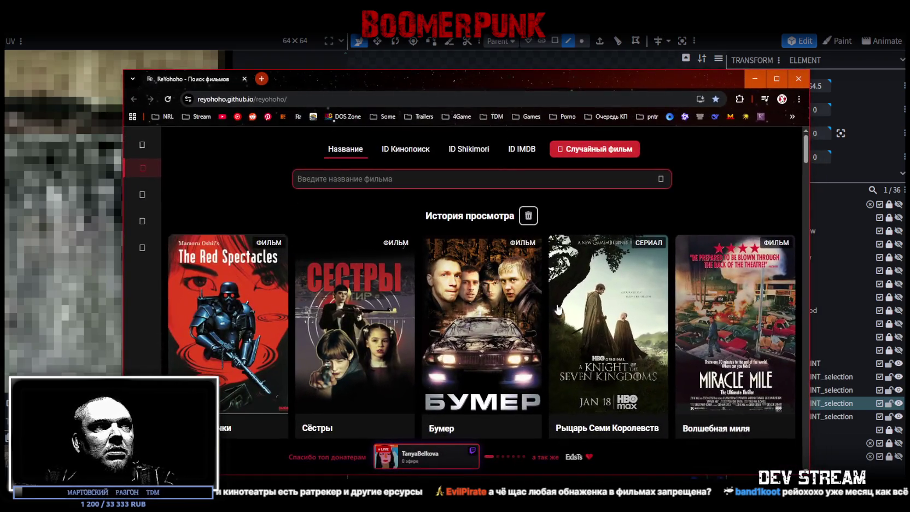
scroll(566, 312, down, 1)
scroll(564, 309, down, 2)
scroll(552, 290, down, 1)
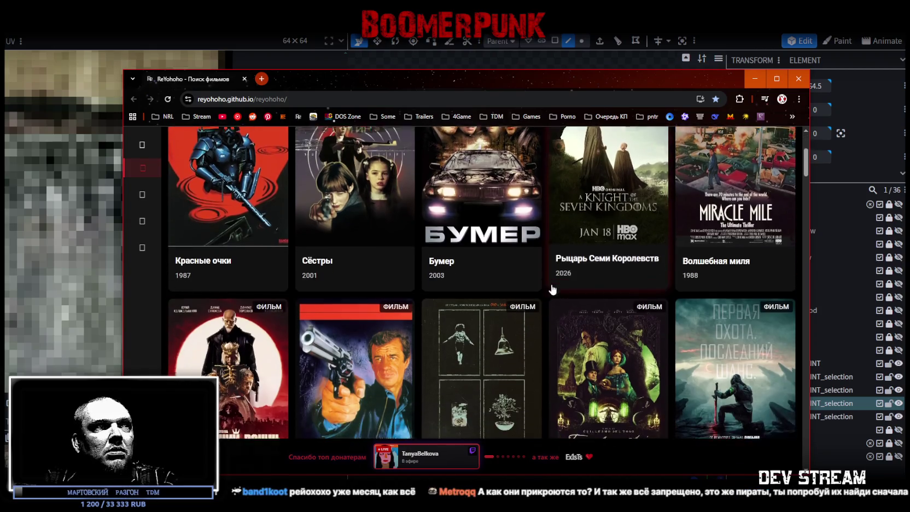
scroll(553, 290, down, 1)
scroll(552, 290, up, 3)
scroll(547, 274, up, 2)
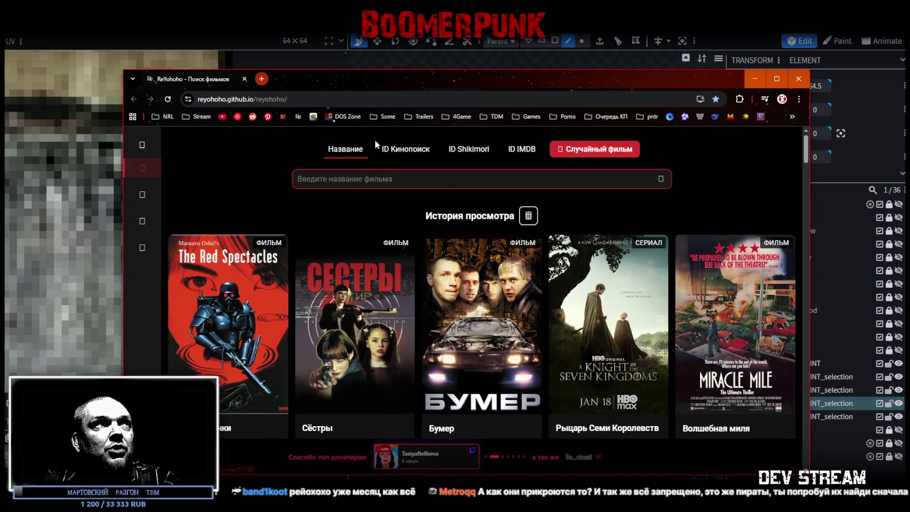
key(alt+Tab)
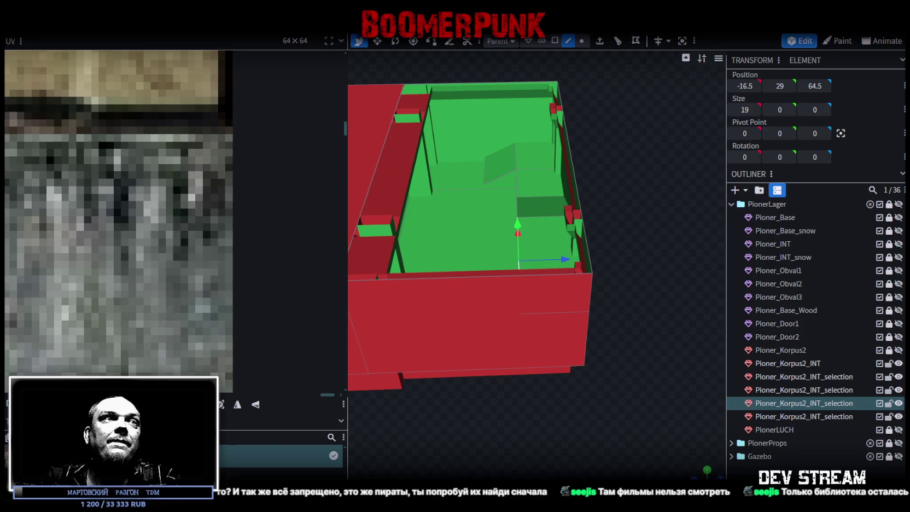
- View the box from the side, save as Build19.bbmodel, and select Pioner_Korpus2_INT
mouse_move(601, 370)
mouse_down()
mouse_move(514, 327)
mouse_move(602, 387)
mouse_move(503, 205)
mouse_move(617, 157)
mouse_move(501, 121)
mouse_move(412, 231)
mouse_move(495, 359)
mouse_move(637, 296)
mouse_move(643, 335)
mouse_move(481, 399)
mouse_move(485, 334)
mouse_move(668, 306)
mouse_move(595, 275)
mouse_move(660, 389)
mouse_move(636, 339)
mouse_move(684, 308)
mouse_up()
key(ctrl+s)
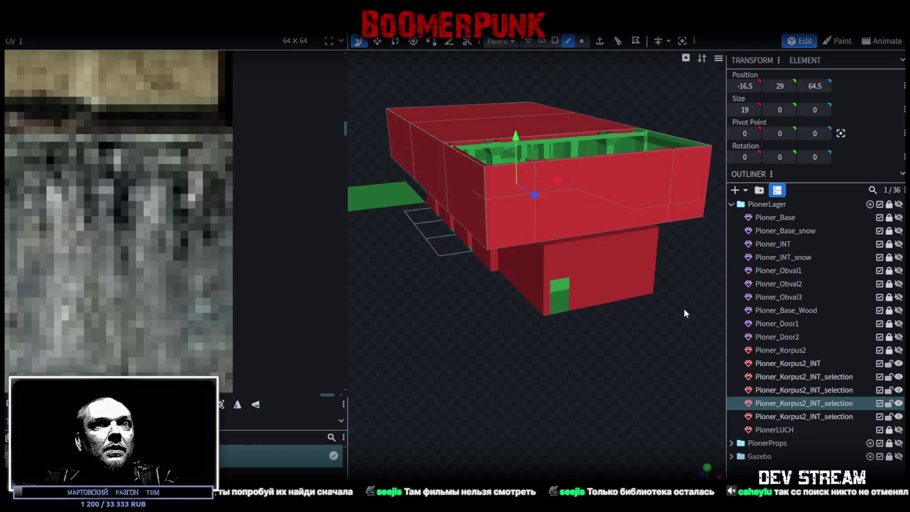
click(811, 364)
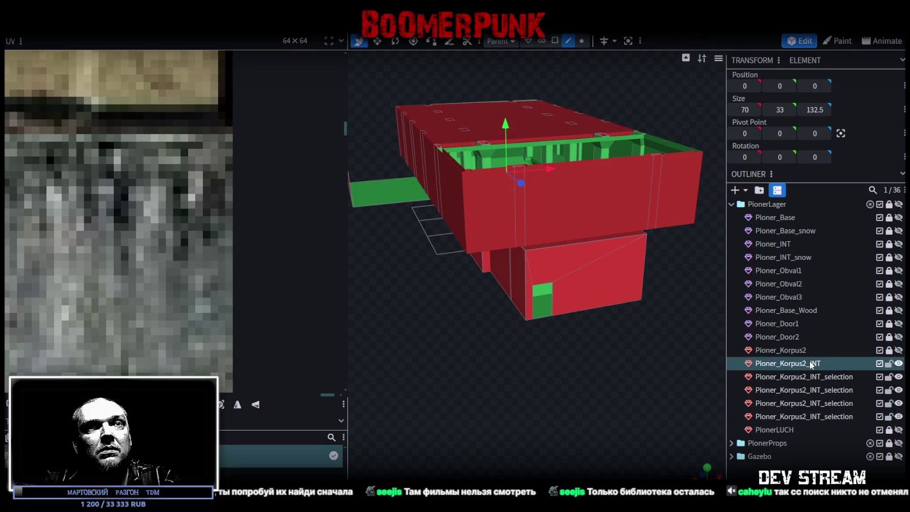
- Narrow the selection back to Pioner_Korpus2_INT and save the project again
shift+click(815, 416)
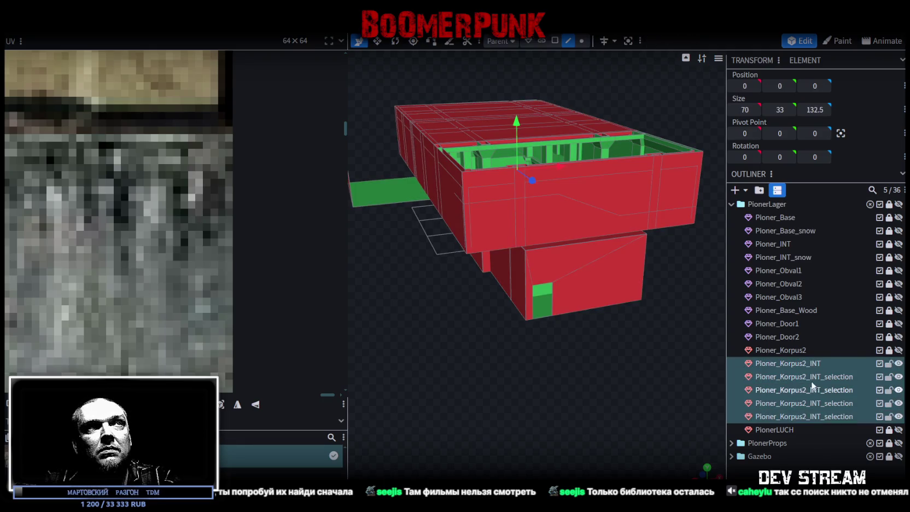
drag(722, 346, 777, 359)
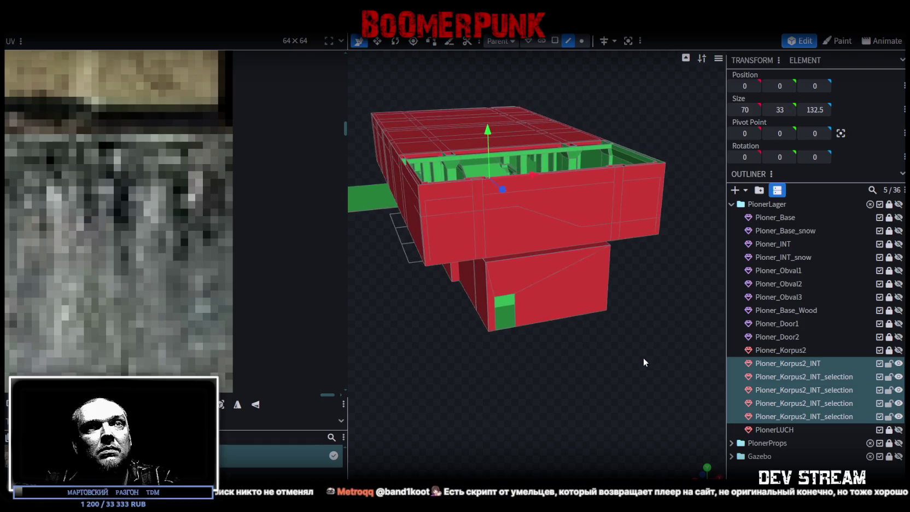
click(778, 363)
key(ctrl+s)
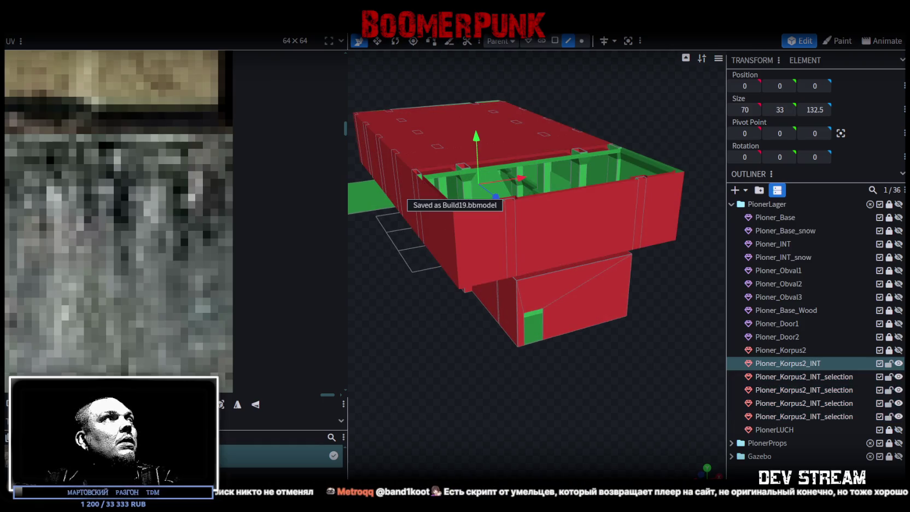
- Export the model over the existing Build19.fbx, then switch to Unity
click(82, 25)
click(246, 233)
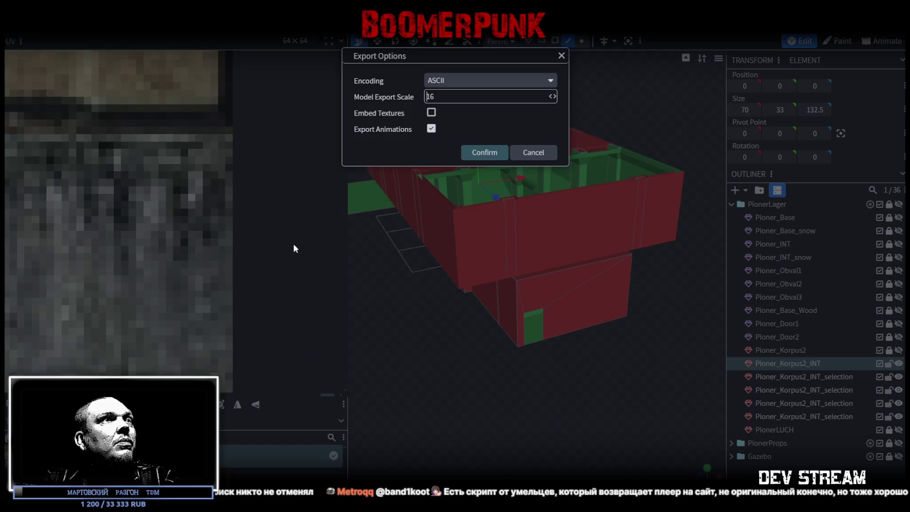
click(477, 156)
click(668, 426)
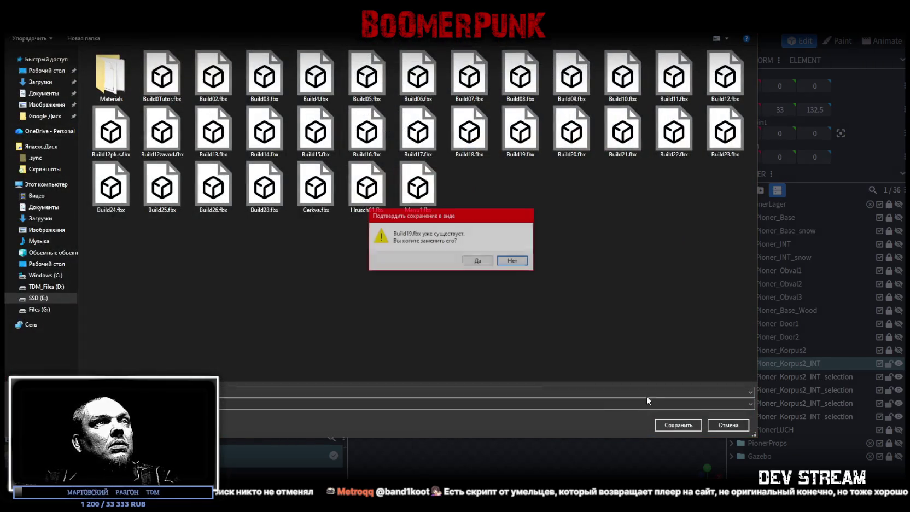
click(476, 261)
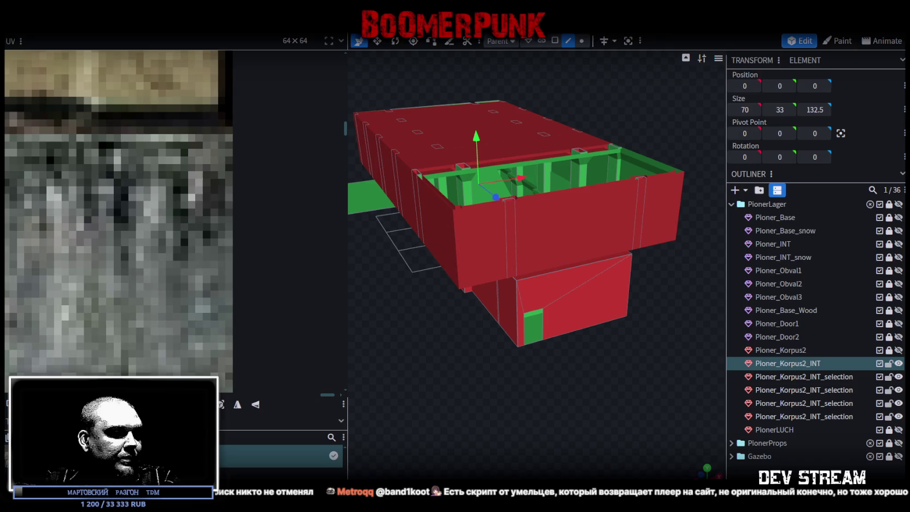
key(alt+Tab)
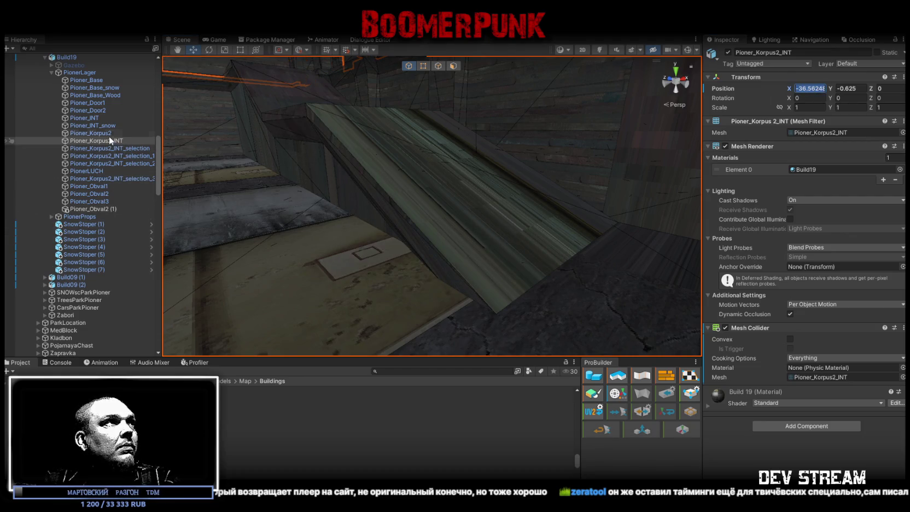
- Select the Pioner_Korpus2_INT_selection objects in the Hierarchy and mark them Static
shift+click(121, 148)
shift+click(126, 156)
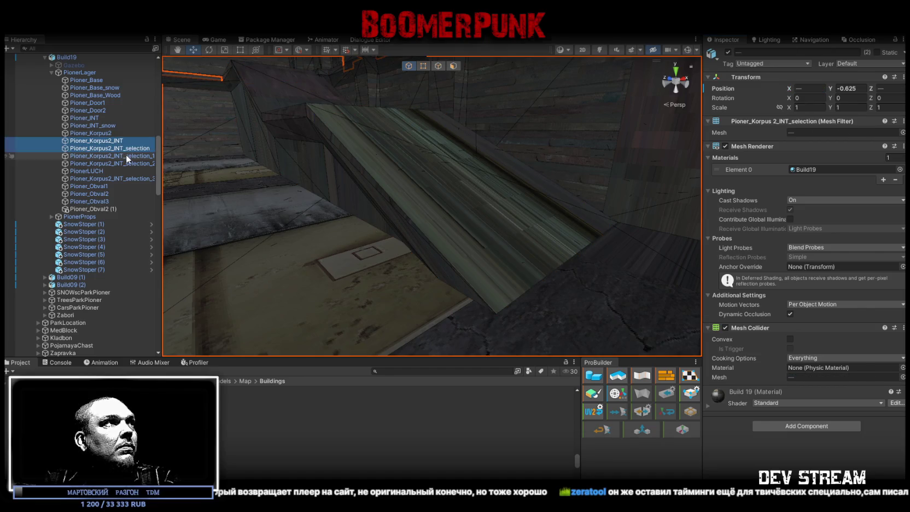
shift+click(129, 163)
ctrl+click(133, 178)
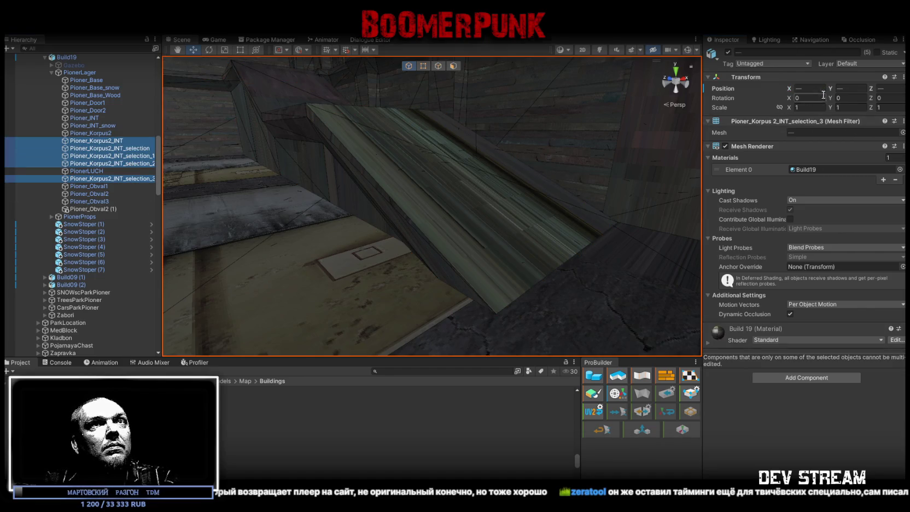
click(118, 141)
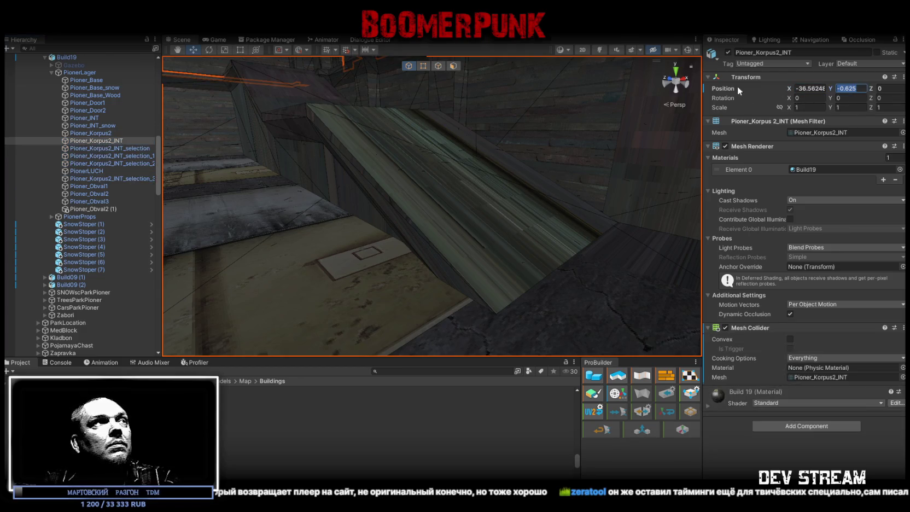
click(143, 149)
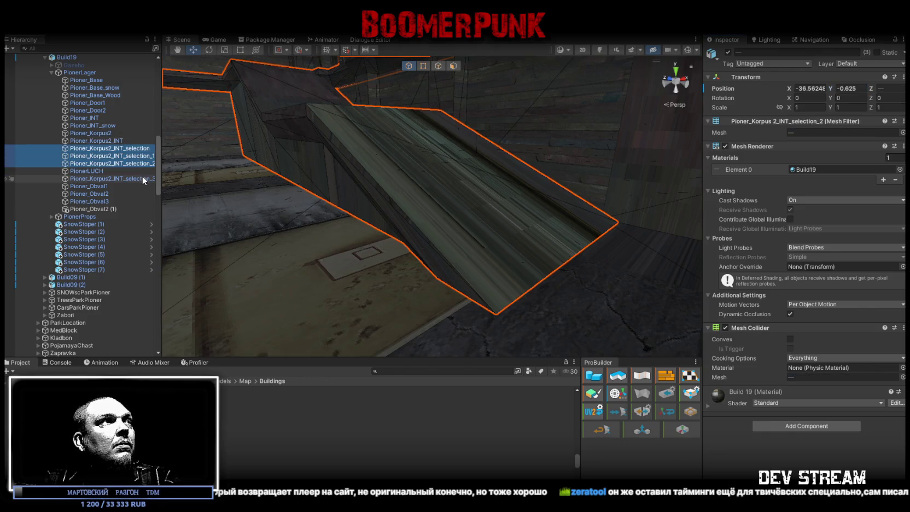
ctrl+click(144, 179)
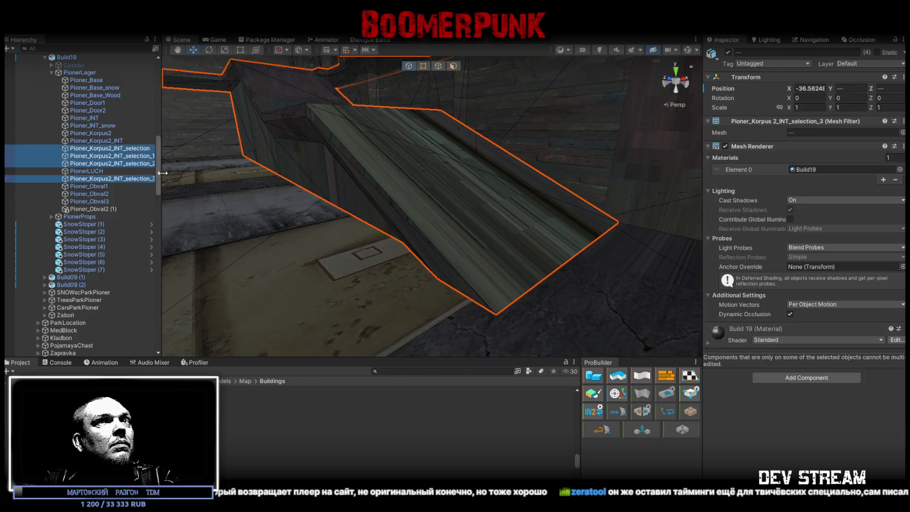
click(878, 52)
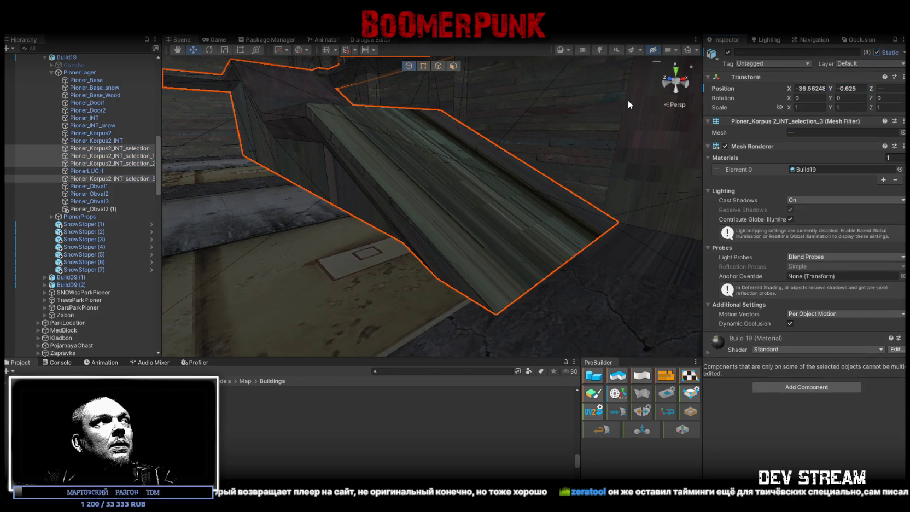
- Add a Mesh Collider to Pioner_Korpus2_INT_selection_3, then check the neighbouring objects in the scene
click(127, 179)
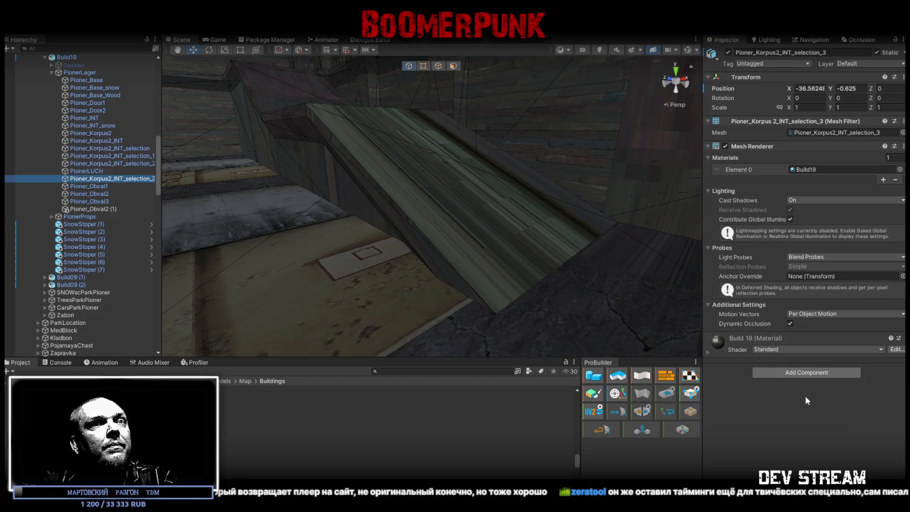
click(786, 372)
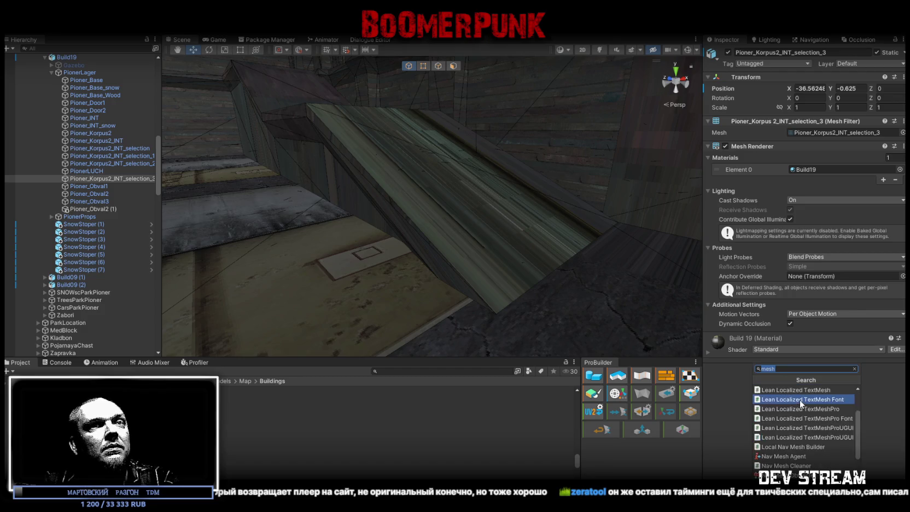
click(783, 390)
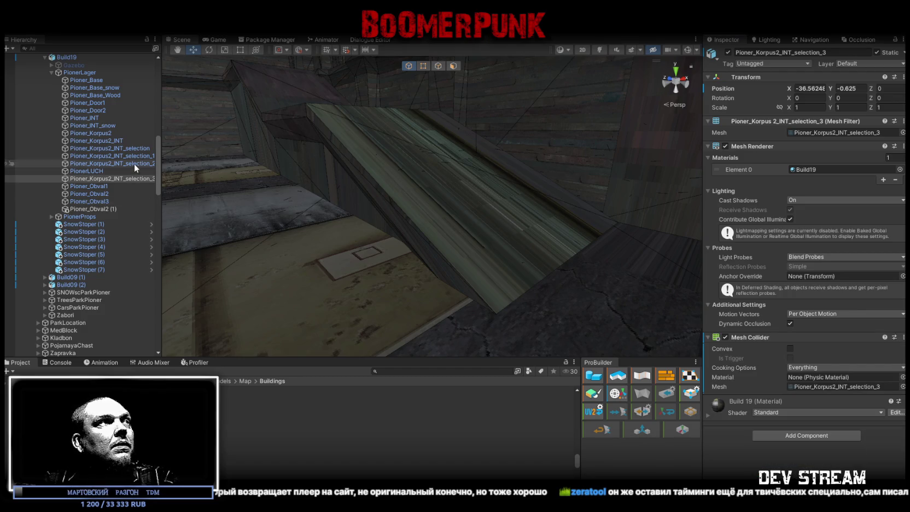
click(131, 147)
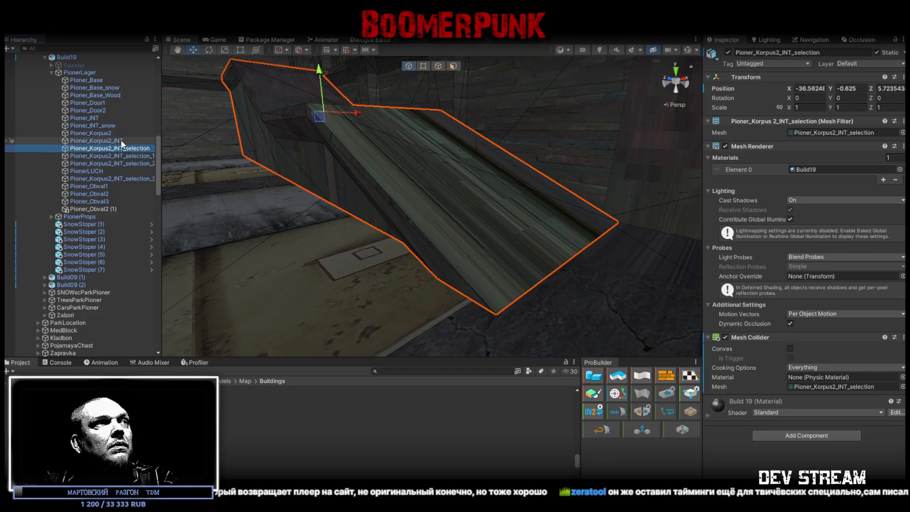
click(123, 142)
mouse_move(241, 176)
right_down()
mouse_move(164, 187)
mouse_move(536, 171)
right_up()
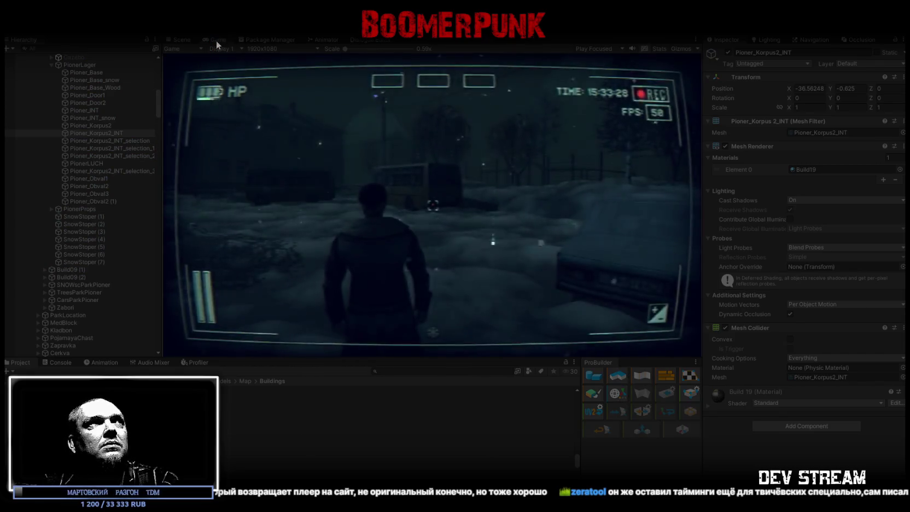
- Maximize the game view and walk through the doorway, past the stair corridor, into the lit room
double_click(216, 39)
key(w)
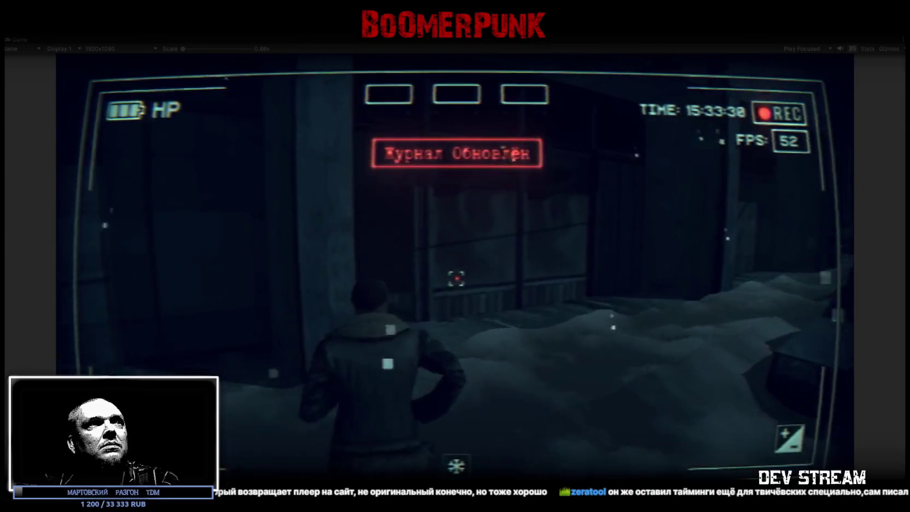
key(w)
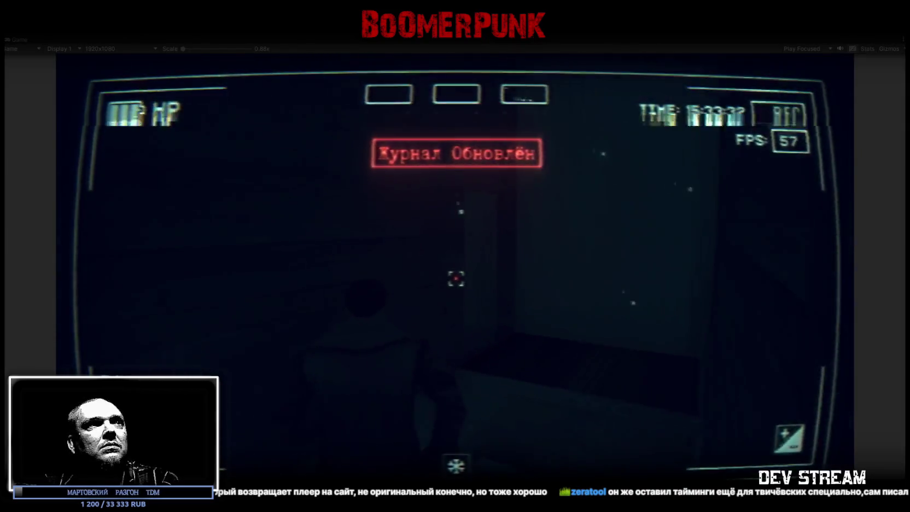
key(w)
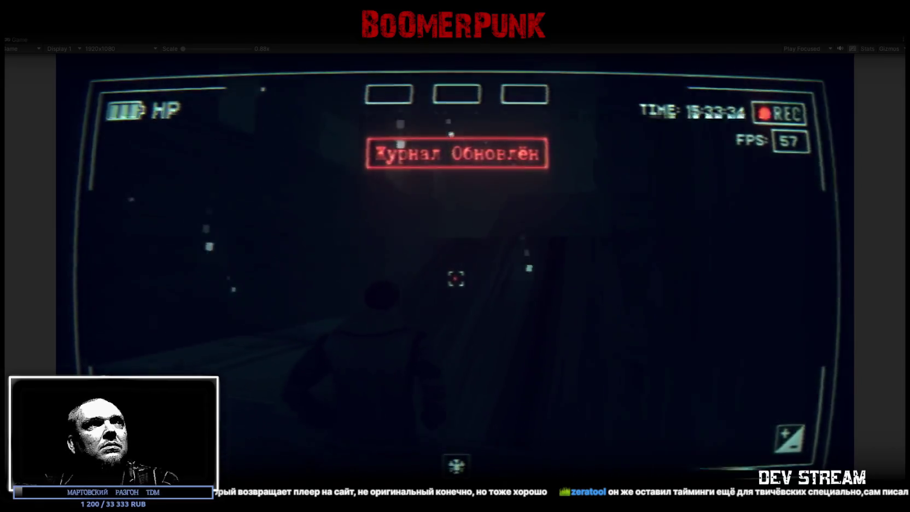
key(w)
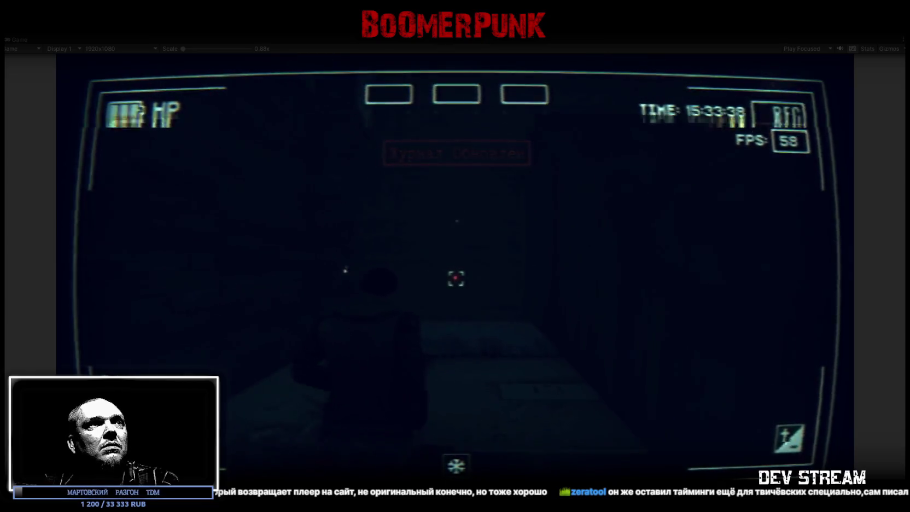
key(w)
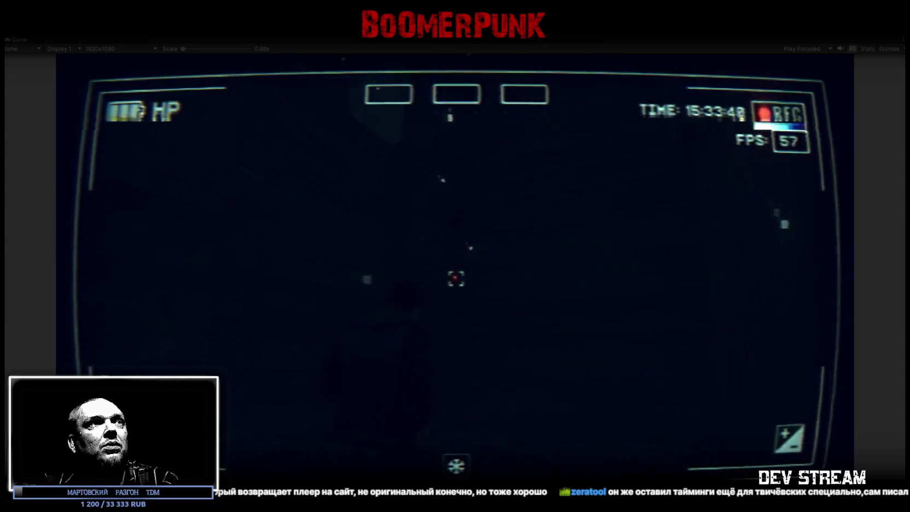
key(w)
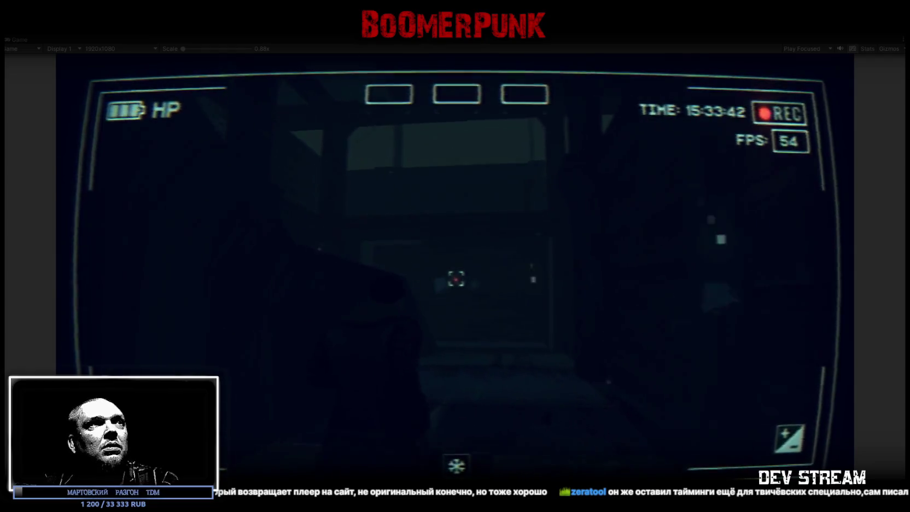
- Continue along the dark corridor, through the lit doorway, and into the darker room
key(w)
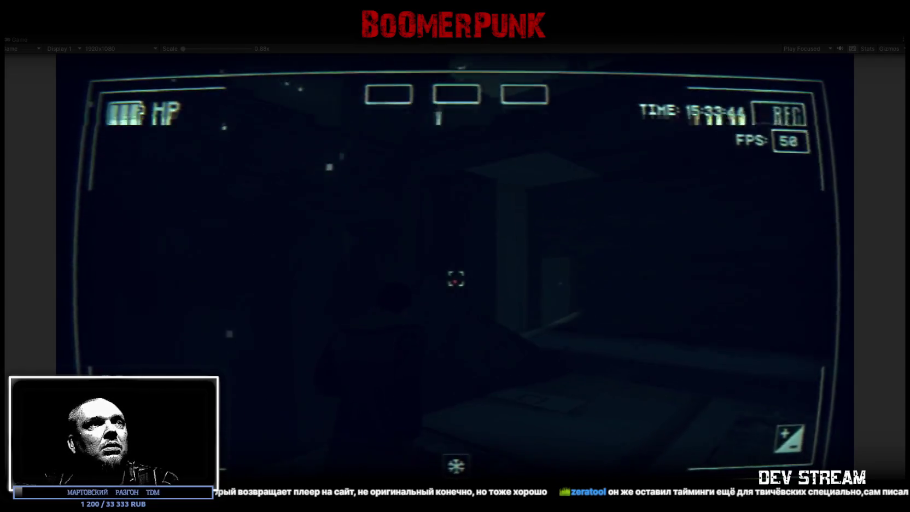
key(w)
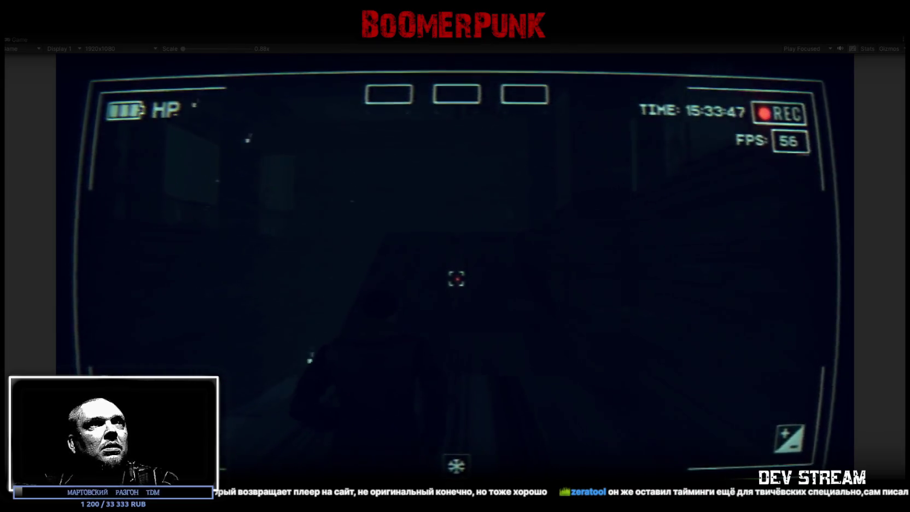
key(w)
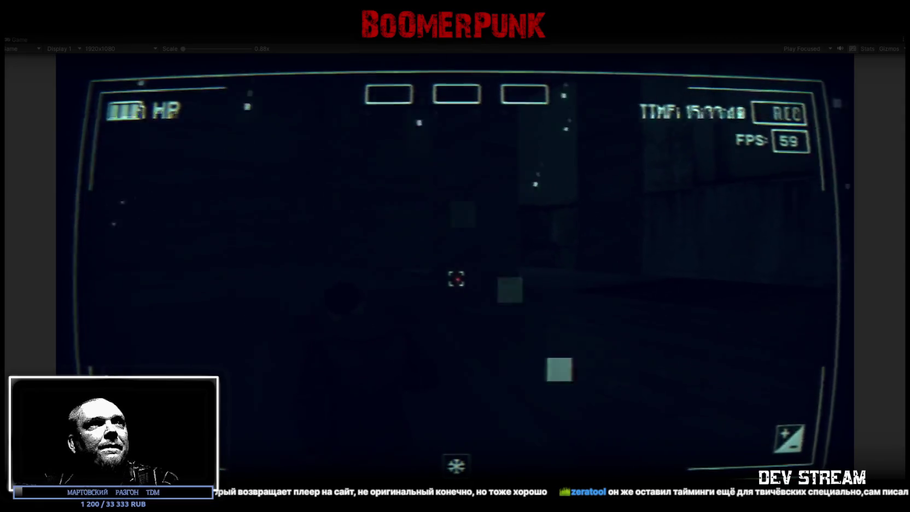
key(w)
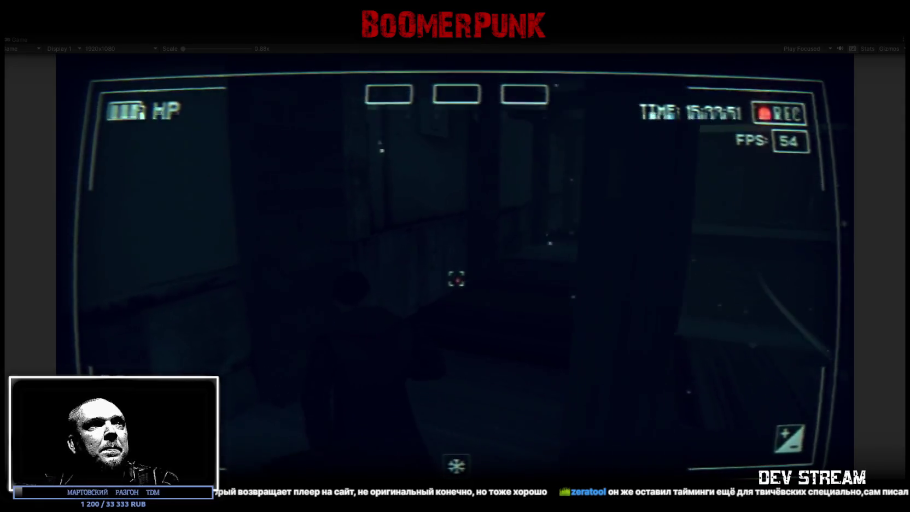
key(w)
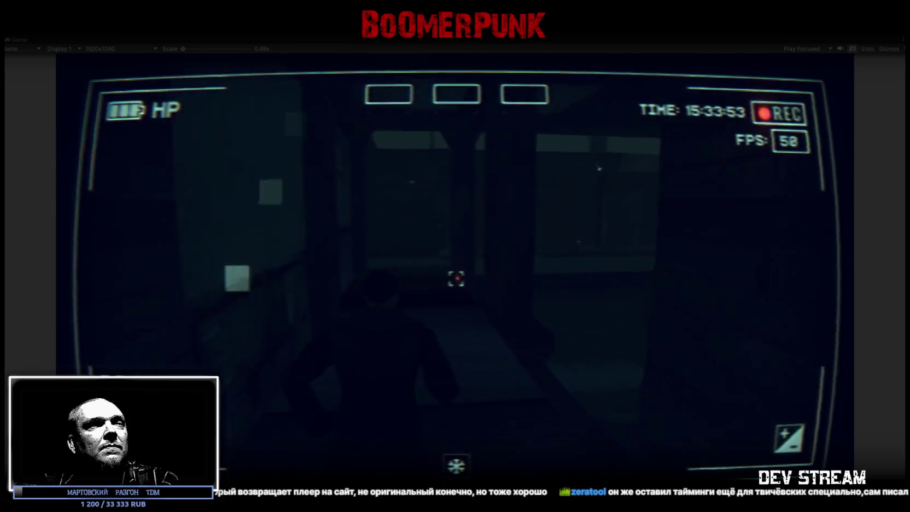
key(w)
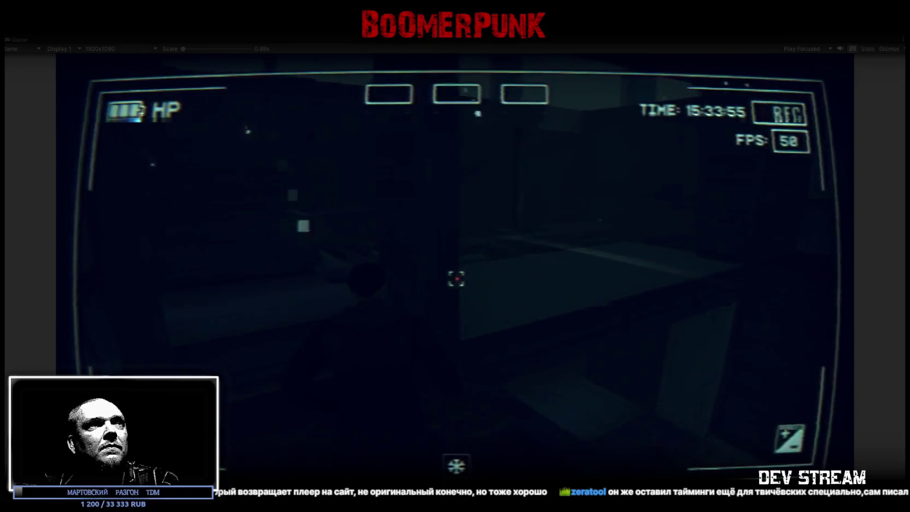
key(w)
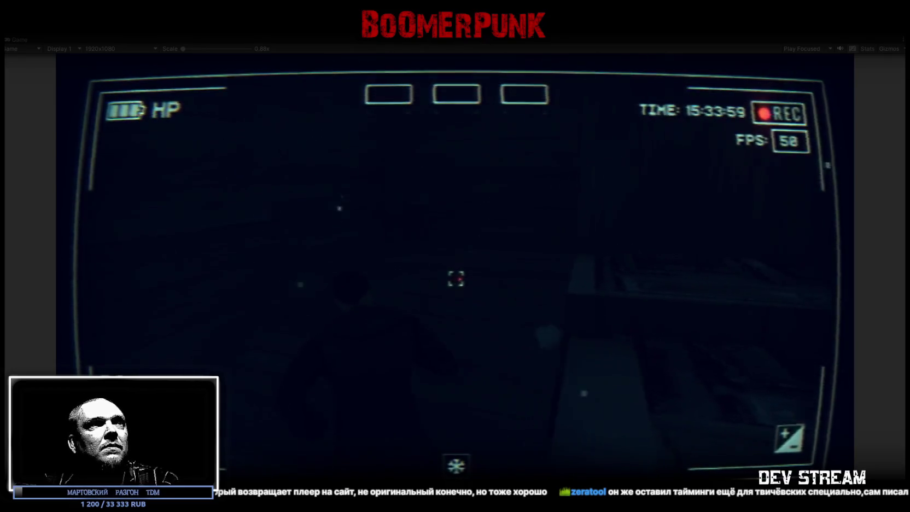
key(w)
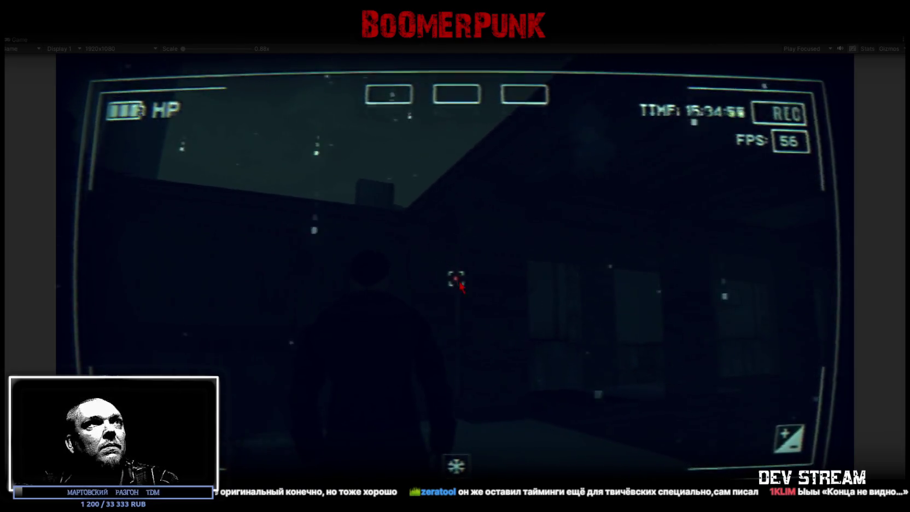
- Open the game's pause menu with Esc to end the playtest
key(Escape)
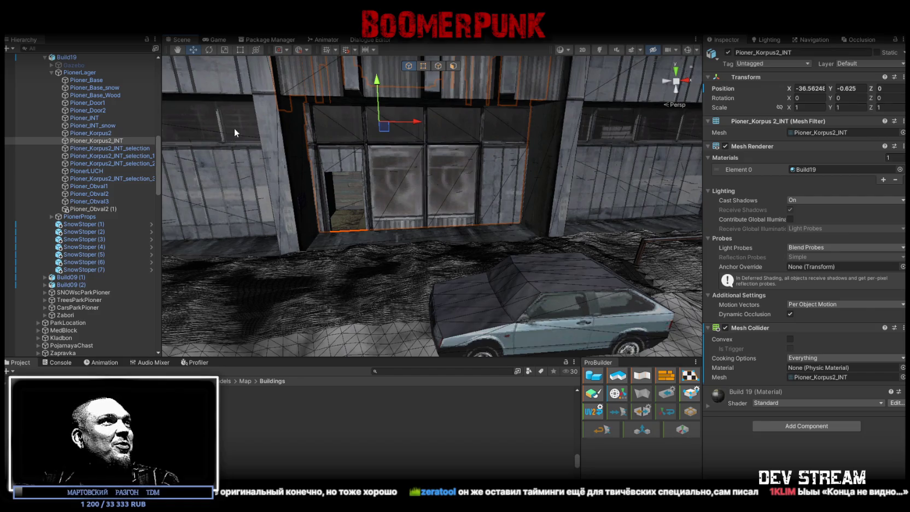
- Inspect Pioner_Korpus2_INT_selection_3, _selection_1 and Light_Beam_Stolb from inside the building, then return to Blockbench
click(125, 178)
key(Up)
key(Up)
key(Up)
key(Up)
key(Up)
mouse_move(171, 156)
right_down()
mouse_move(737, 229)
mouse_move(709, 201)
right_up()
click(519, 149)
click(530, 147)
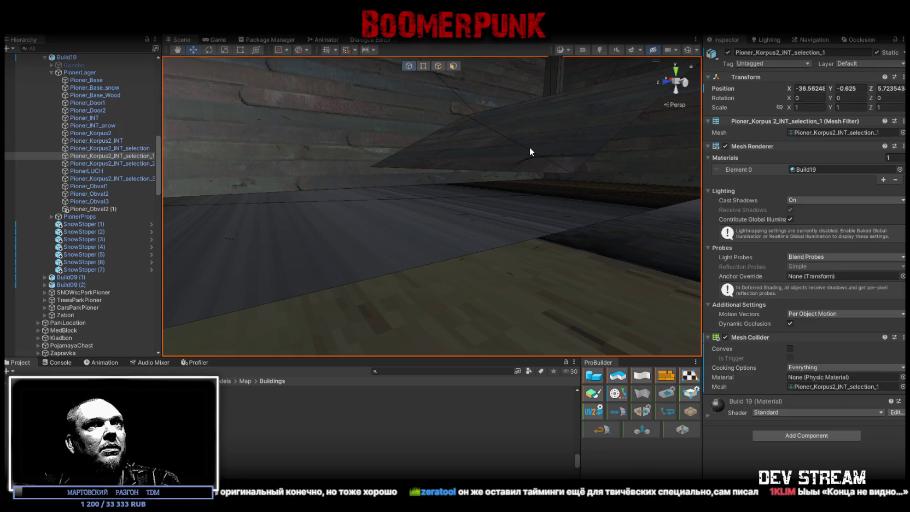
click(542, 153)
click(546, 153)
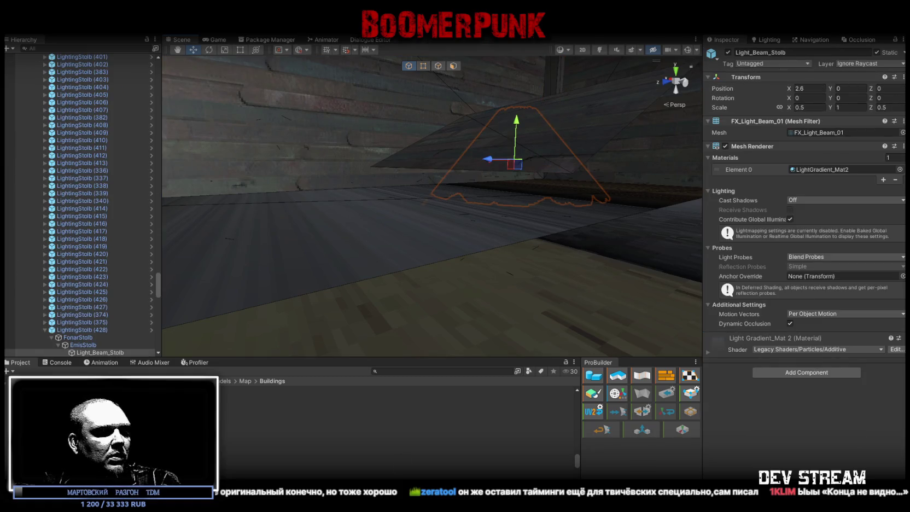
key(alt+Tab)
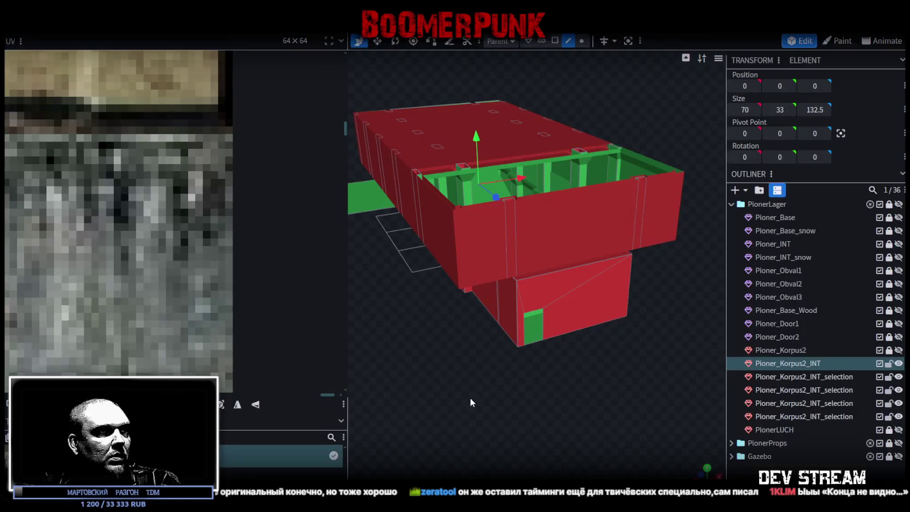
- Select two edges of the third interior selection piece and slide that stair face along X
mouse_move(414, 324)
mouse_down()
mouse_move(486, 367)
mouse_move(443, 401)
mouse_move(472, 268)
mouse_move(576, 195)
mouse_move(483, 292)
mouse_move(505, 259)
mouse_move(596, 210)
mouse_move(476, 216)
mouse_up()
click(497, 246)
scroll(599, 192, up, 3)
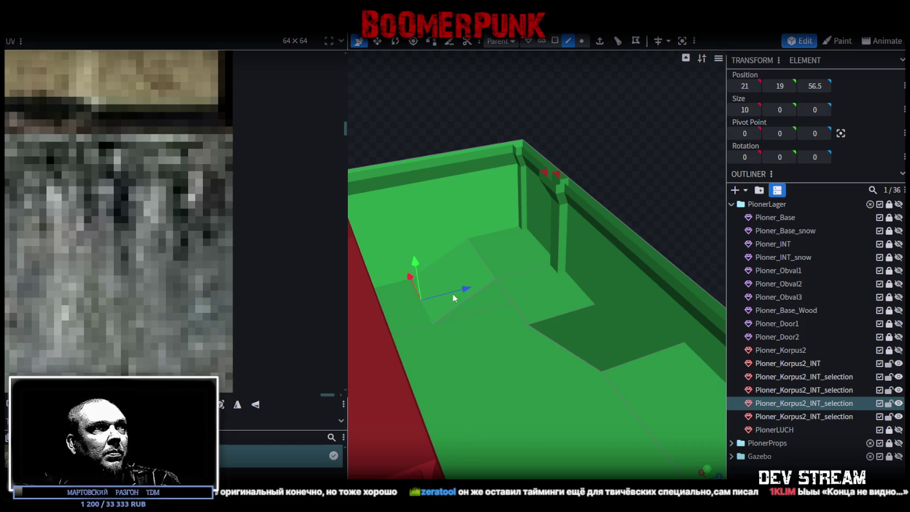
mouse_move(419, 130)
mouse_down()
mouse_move(500, 196)
mouse_move(467, 142)
mouse_move(474, 146)
mouse_move(590, 268)
mouse_move(413, 243)
mouse_move(542, 196)
mouse_move(535, 99)
mouse_move(492, 89)
mouse_move(606, 131)
mouse_move(594, 123)
mouse_move(641, 131)
mouse_up()
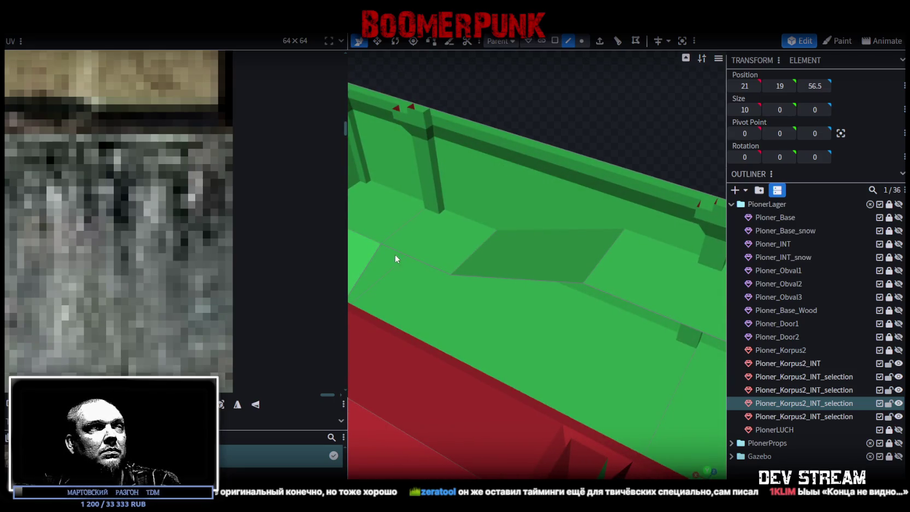
scroll(417, 253, down, 2)
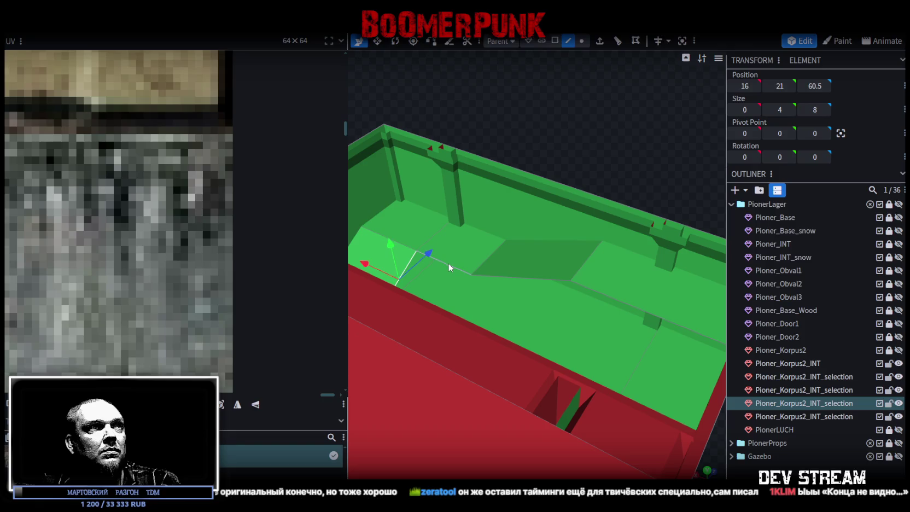
shift+click(512, 276)
shift+click(625, 302)
mouse_move(637, 160)
mouse_down()
mouse_move(603, 111)
mouse_move(539, 111)
mouse_up()
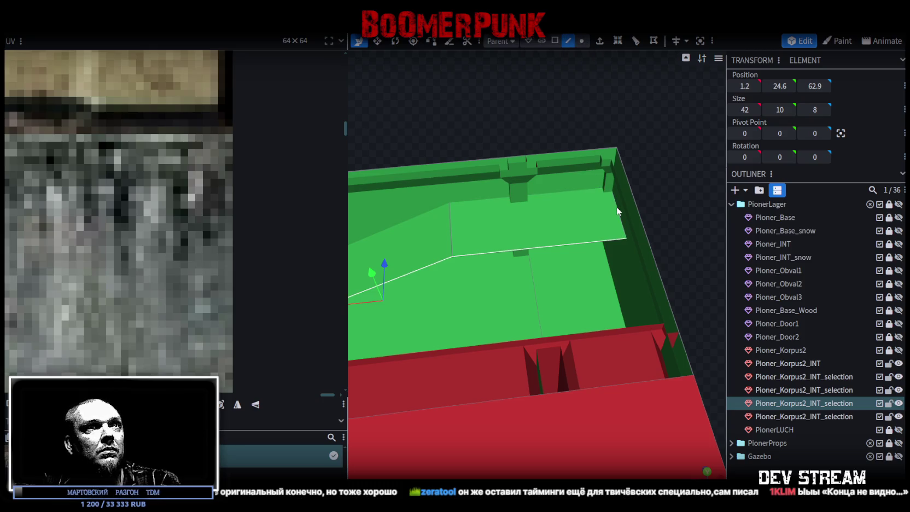
drag(544, 220, 474, 222)
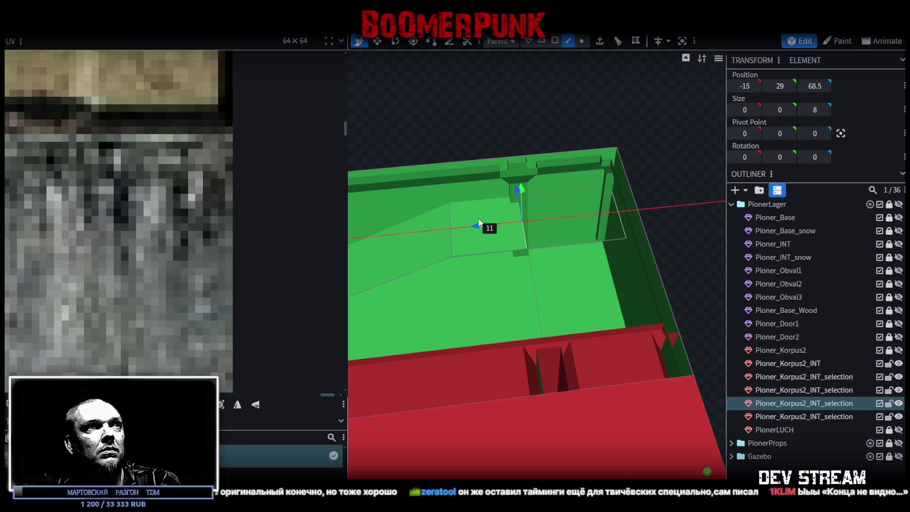
- Select the three top-row stair faces and copy them
mouse_move(484, 126)
mouse_down()
mouse_move(488, 95)
mouse_move(526, 72)
mouse_move(494, 60)
mouse_move(393, 125)
mouse_move(519, 144)
mouse_move(585, 117)
mouse_move(514, 92)
mouse_move(517, 74)
mouse_move(363, 74)
mouse_move(397, 96)
mouse_move(489, 104)
mouse_move(472, 97)
mouse_up()
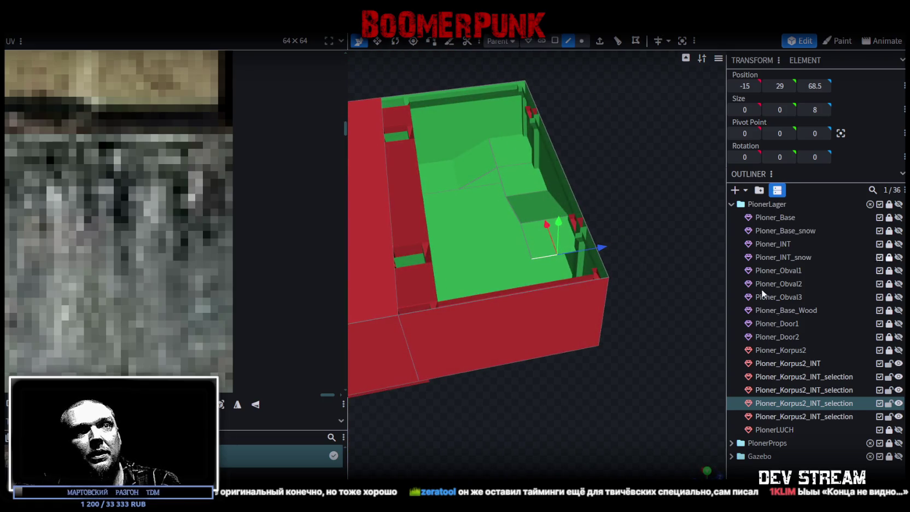
drag(691, 206, 585, 109)
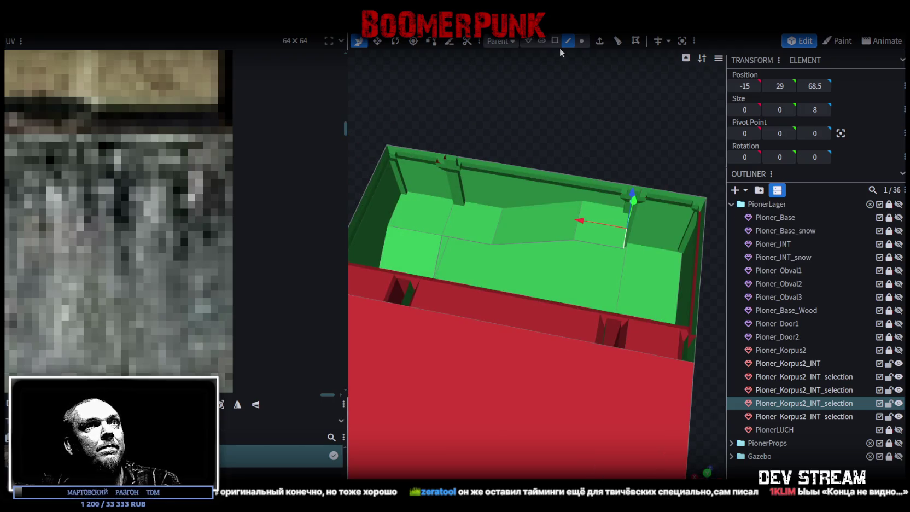
mouse_move(600, 143)
mouse_down()
mouse_move(626, 142)
mouse_move(637, 156)
mouse_move(584, 167)
mouse_up()
mouse_move(580, 174)
right_down()
mouse_move(432, 153)
mouse_move(449, 185)
right_up()
mouse_move(449, 185)
mouse_down()
mouse_move(510, 183)
mouse_move(521, 197)
mouse_move(523, 179)
mouse_move(558, 174)
mouse_move(503, 162)
mouse_move(559, 239)
mouse_up()
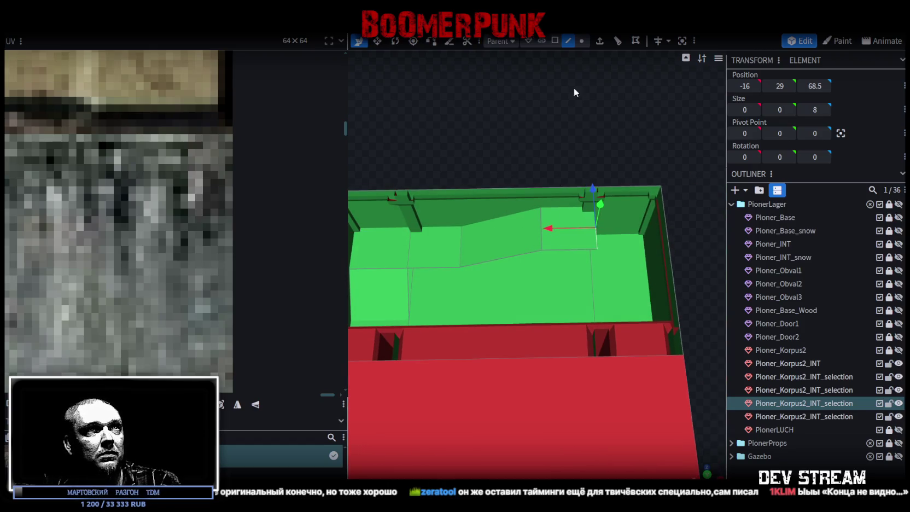
click(435, 257)
shift+click(501, 253)
shift+click(560, 233)
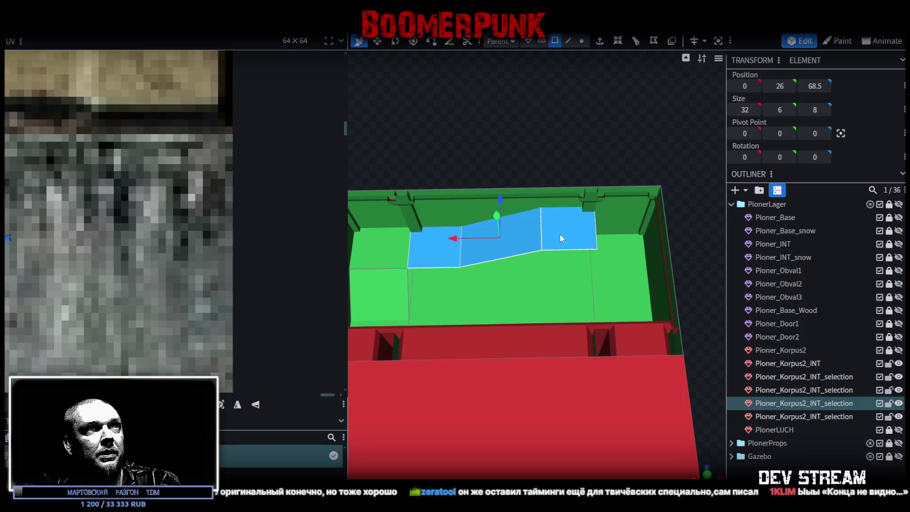
right_click(560, 233)
key(Escape)
- Paste the copied faces and raise them to Y 38, skipping the auto fix prompt
right_click(539, 306)
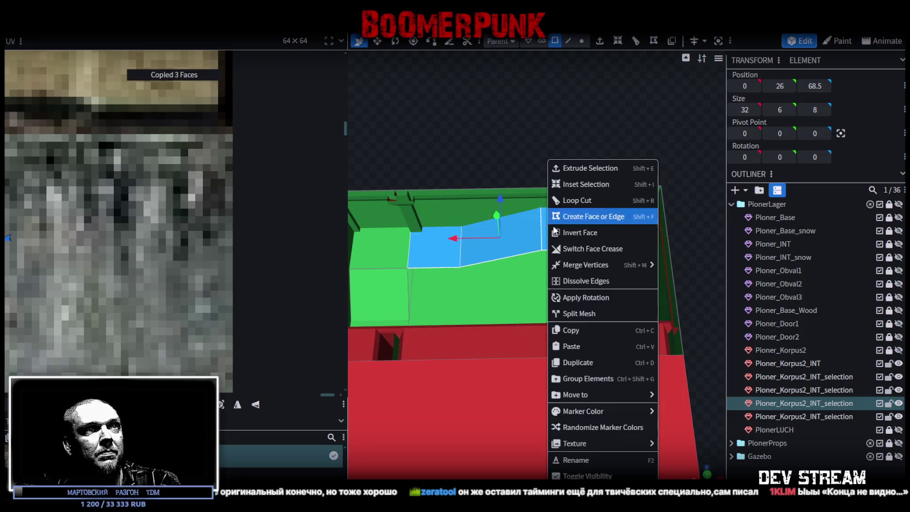
click(617, 346)
click(618, 355)
drag(497, 215, 498, 180)
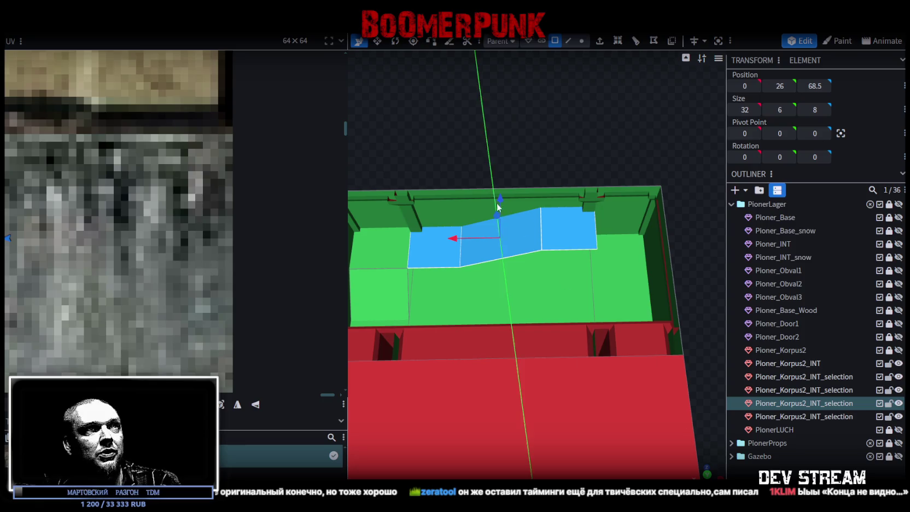
key(Escape)
mouse_move(655, 153)
mouse_down()
mouse_move(489, 78)
mouse_move(617, 188)
mouse_move(600, 221)
mouse_move(524, 211)
mouse_up()
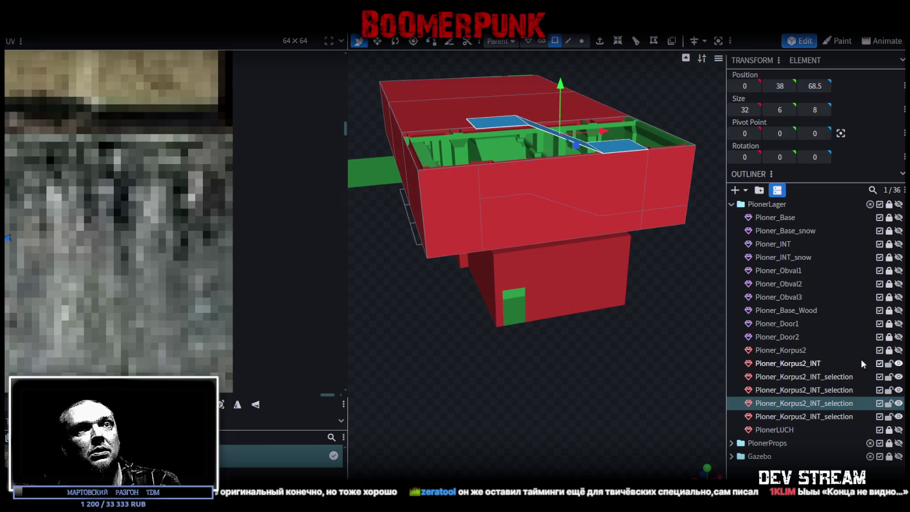
drag(629, 337, 602, 326)
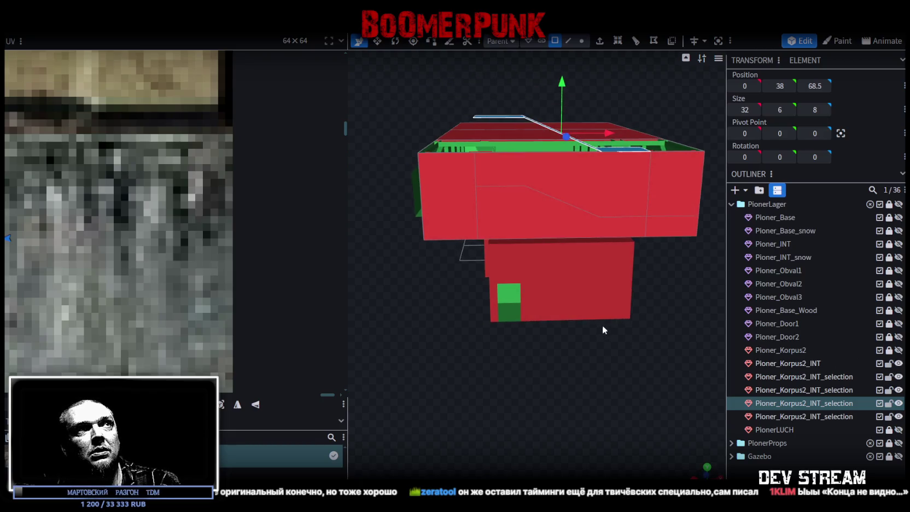
- Show Pioner_Korpus2 and mirror its window face textures horizontally with UV Mirror X
click(899, 350)
mouse_move(611, 362)
mouse_down()
mouse_move(662, 399)
mouse_move(530, 396)
mouse_move(560, 409)
mouse_move(524, 401)
mouse_move(578, 425)
mouse_move(530, 390)
mouse_move(555, 394)
mouse_move(558, 423)
mouse_move(540, 416)
mouse_move(584, 430)
mouse_move(571, 426)
mouse_up()
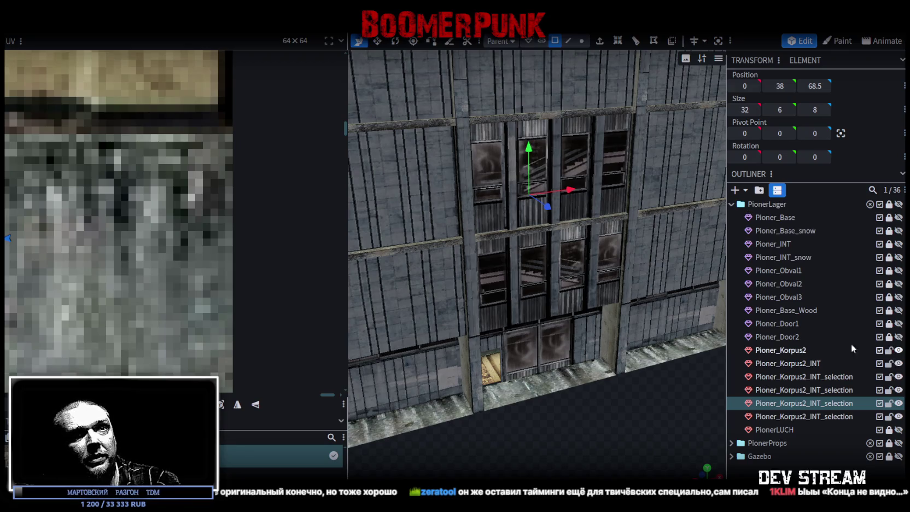
click(788, 351)
click(497, 154)
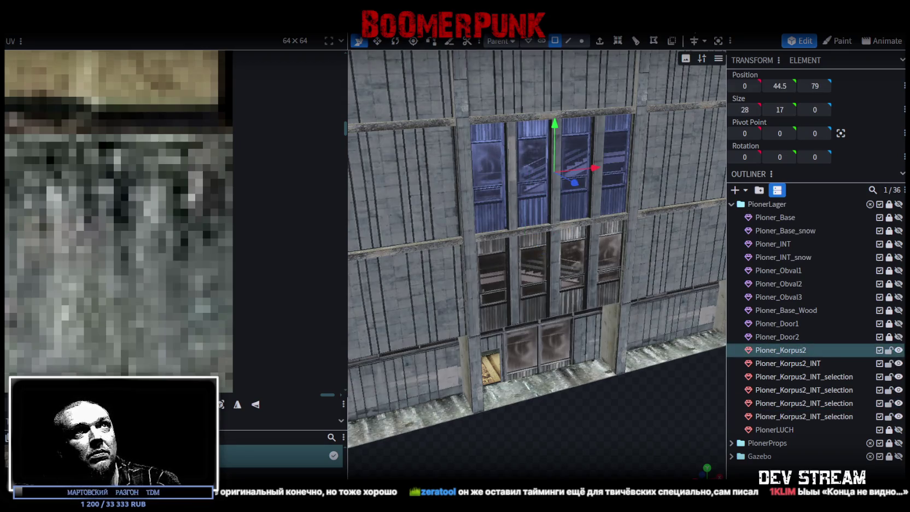
click(237, 406)
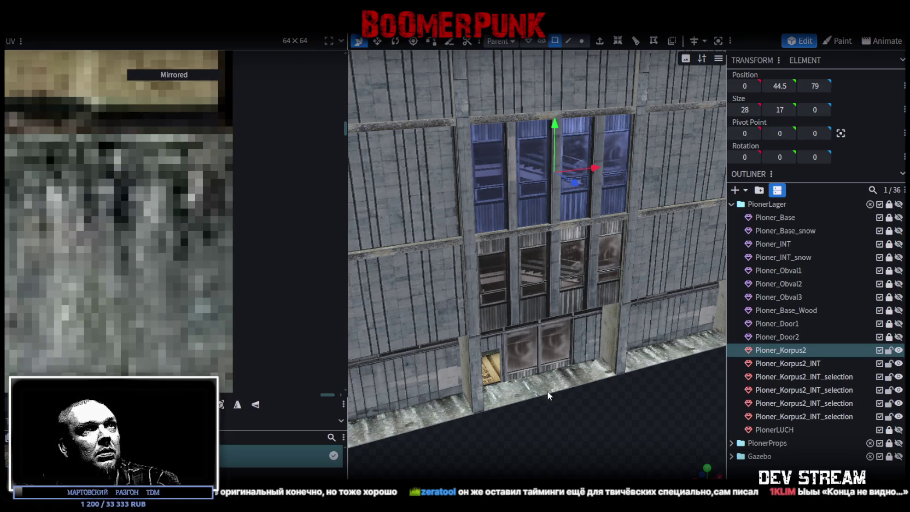
mouse_move(572, 424)
mouse_down()
mouse_move(539, 398)
mouse_move(551, 408)
mouse_up()
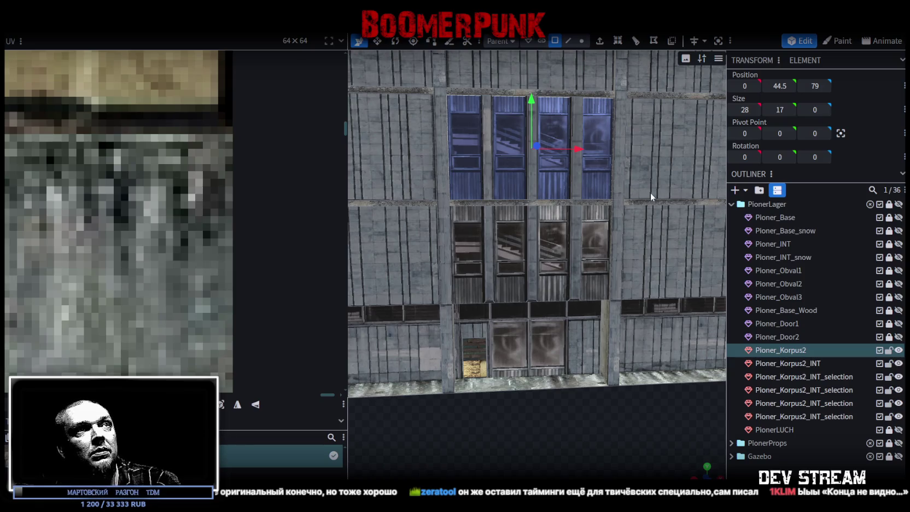
mouse_move(604, 336)
mouse_down()
mouse_move(580, 401)
mouse_move(618, 397)
mouse_move(676, 204)
mouse_up()
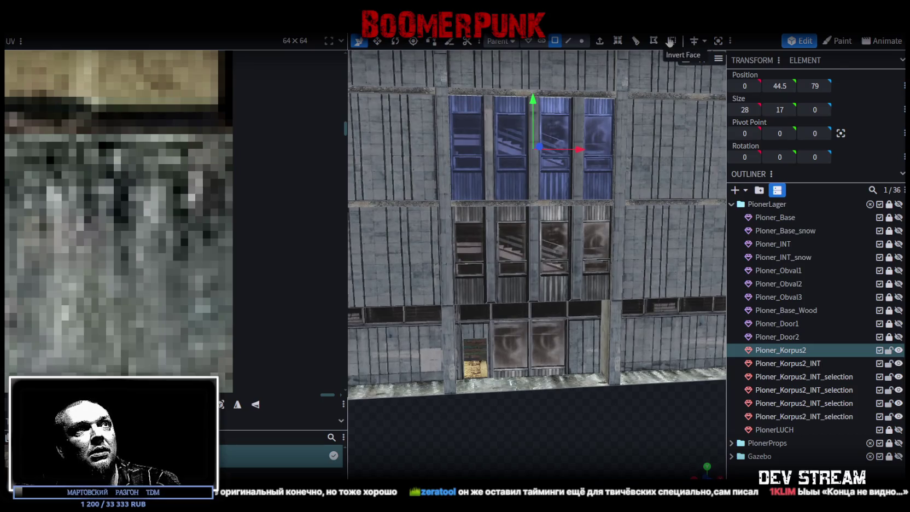
click(239, 405)
- Lock the Pioner_Korpus2 shell and select the ramp piece inside the building
click(889, 350)
scroll(556, 373, down, 5)
mouse_move(556, 373)
mouse_down()
mouse_move(609, 446)
mouse_move(512, 262)
mouse_move(589, 374)
mouse_move(614, 330)
mouse_move(505, 377)
mouse_up()
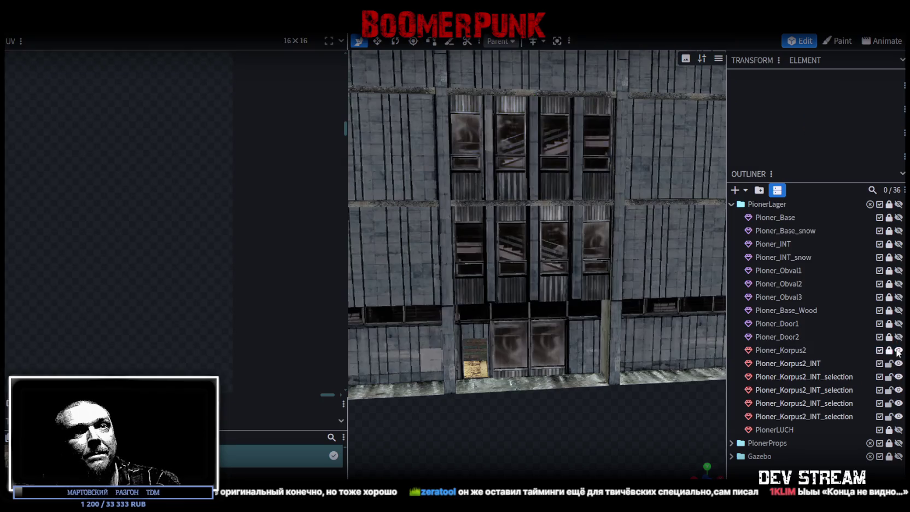
click(502, 258)
click(547, 218)
click(586, 222)
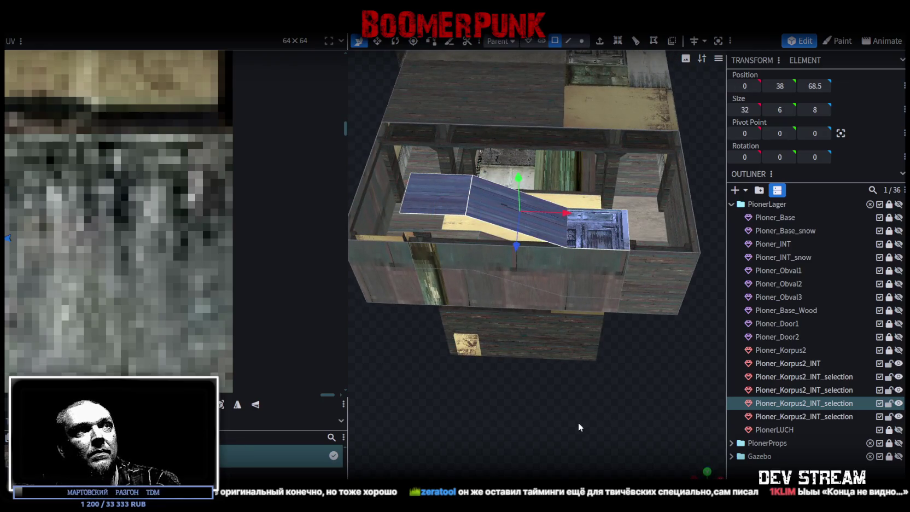
- Flip the ramp mesh along the X axis
right_click(483, 196)
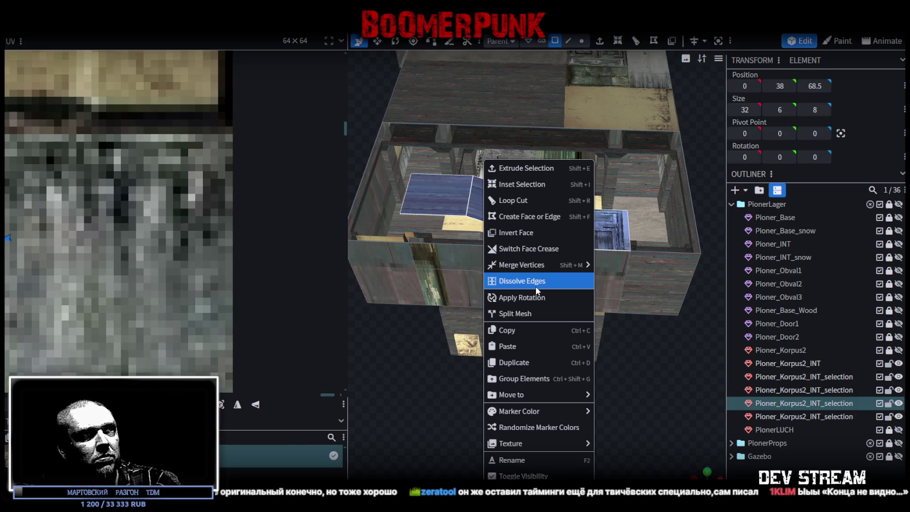
mouse_move(521, 265)
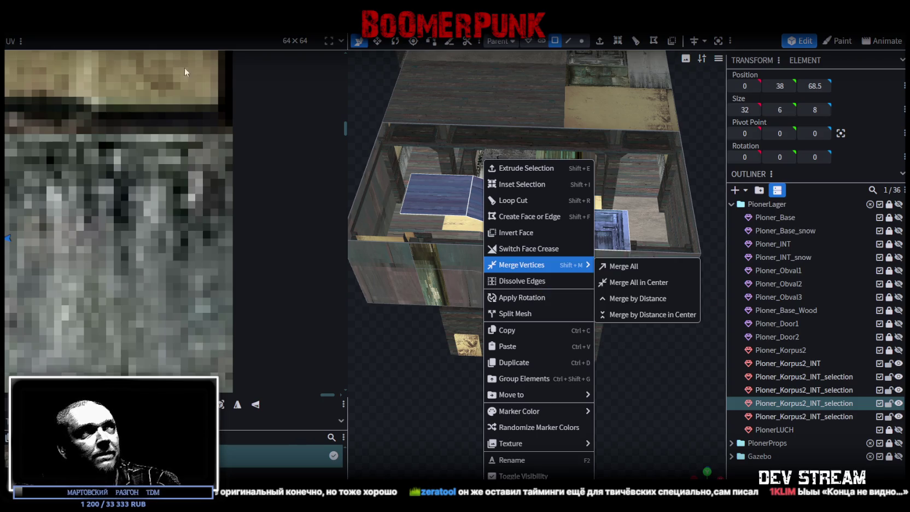
right_click(115, 35)
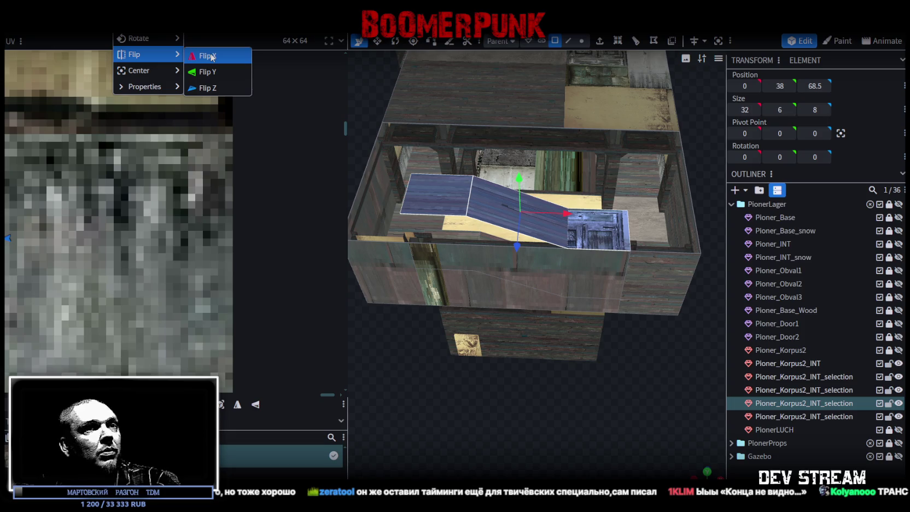
click(213, 58)
mouse_move(488, 370)
mouse_down()
mouse_move(475, 415)
mouse_move(625, 380)
mouse_up()
- Move the ramp along Z from 61.5 to 54 and inspect its placement
drag(602, 202, 548, 211)
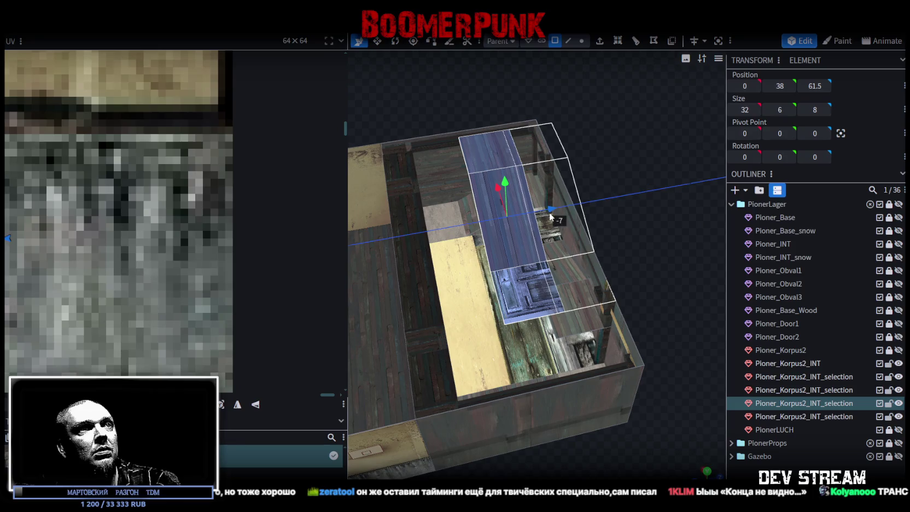
scroll(710, 473, up, 5)
scroll(616, 360, down, 2)
scroll(491, 176, down, 3)
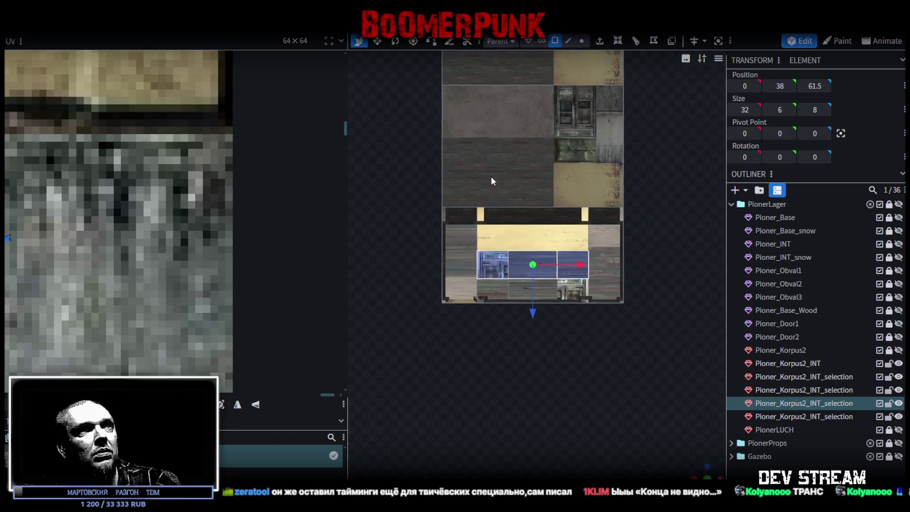
scroll(544, 379, up, 3)
scroll(529, 302, up, 3)
mouse_move(529, 301)
mouse_down()
mouse_move(532, 237)
mouse_move(526, 246)
mouse_up()
mouse_move(704, 465)
mouse_down()
mouse_move(411, 386)
mouse_move(488, 430)
mouse_move(499, 386)
mouse_move(481, 446)
mouse_move(487, 366)
mouse_move(726, 341)
mouse_move(586, 345)
mouse_move(510, 308)
mouse_move(500, 361)
mouse_up()
scroll(482, 447, down, 5)
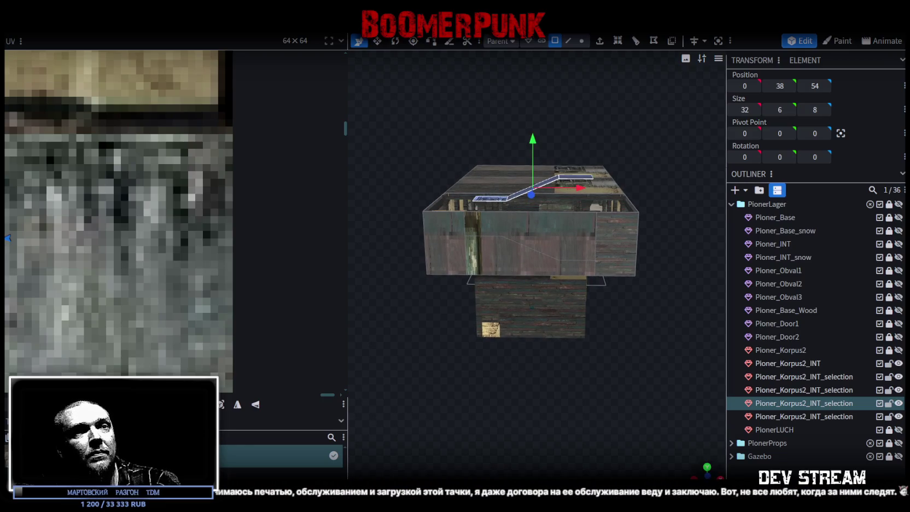
- Show the Pioner_Korpus2 shell and raise the ramp to height 44 in side view
key(KP_1)
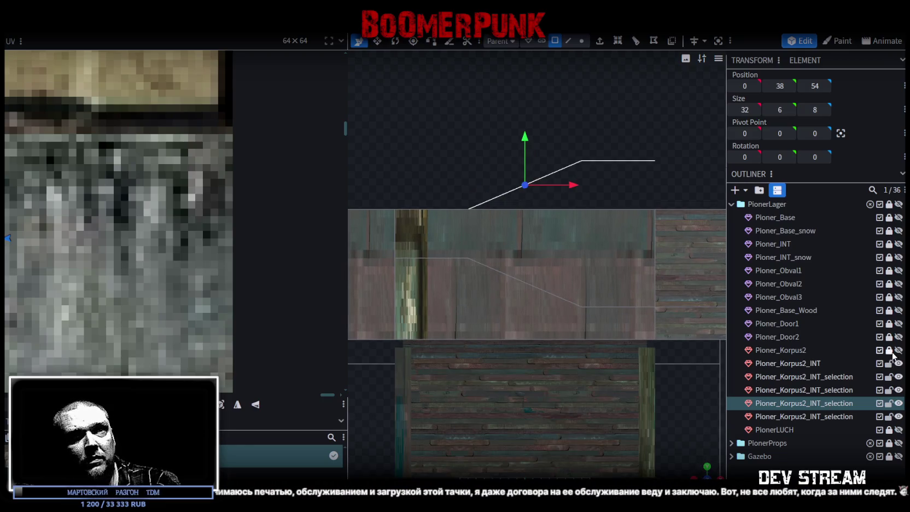
click(898, 350)
drag(529, 144, 527, 99)
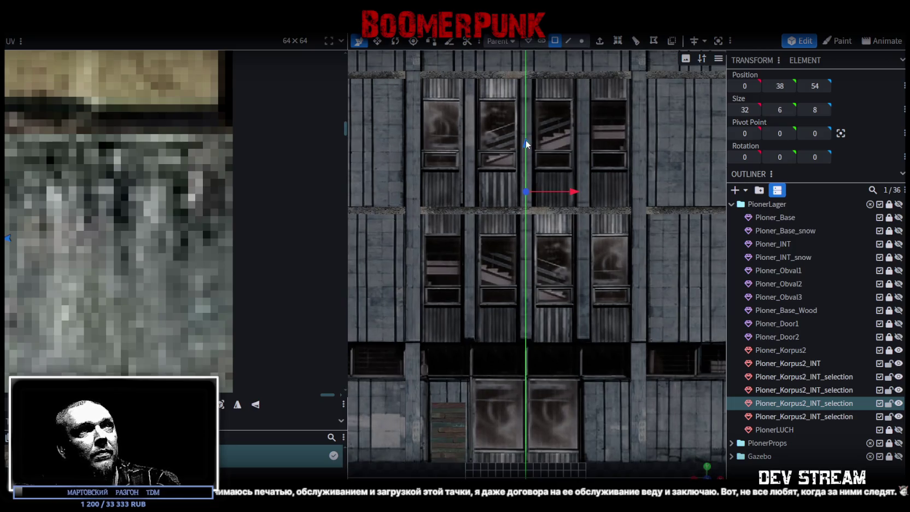
drag(525, 99, 525, 99)
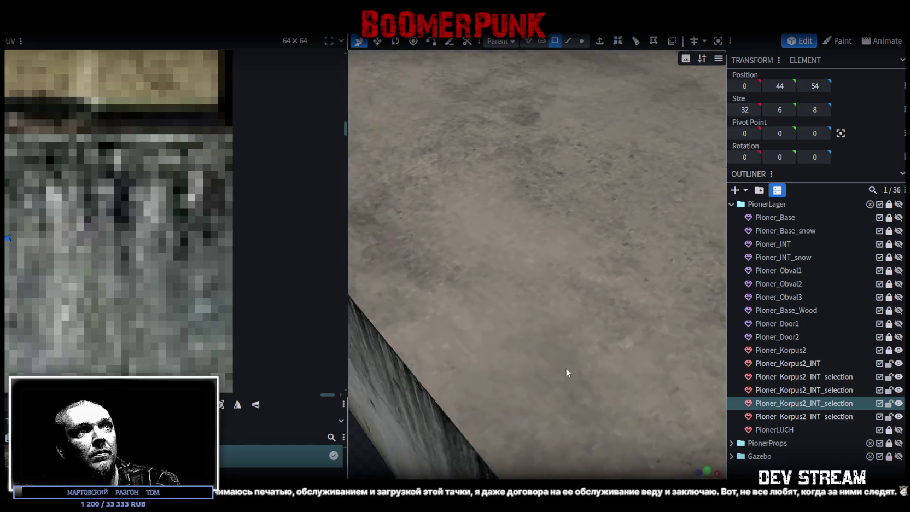
- Hide the shell, select the ramp's faces, and compare the ramp against the walls in front view
mouse_move(566, 368)
middle_down()
mouse_move(521, 332)
mouse_move(710, 354)
middle_up()
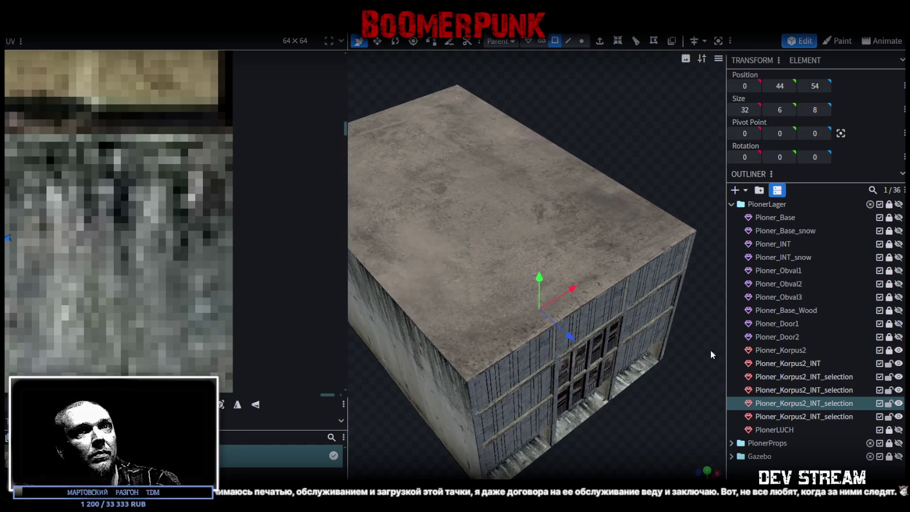
click(898, 350)
click(569, 288)
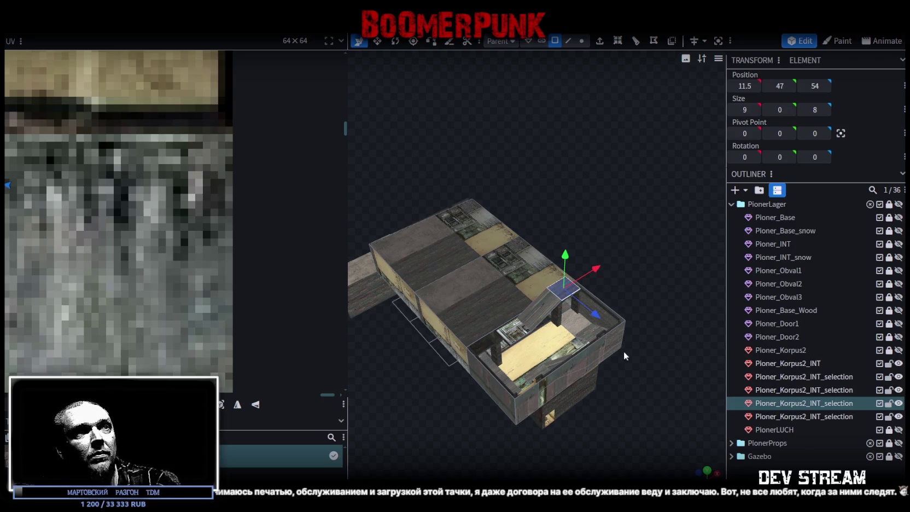
click(534, 374)
mouse_move(618, 391)
mouse_down()
mouse_move(567, 431)
mouse_move(588, 388)
mouse_up()
key(KP_1)
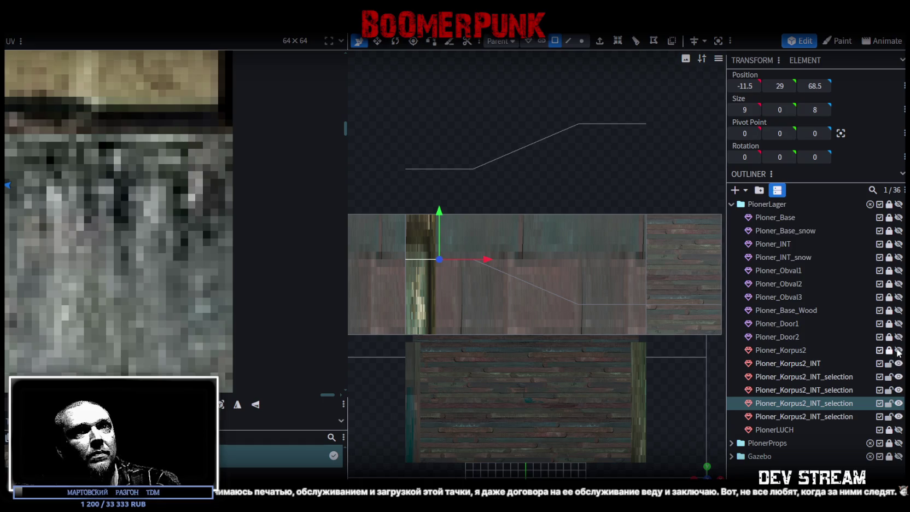
click(899, 351)
click(898, 351)
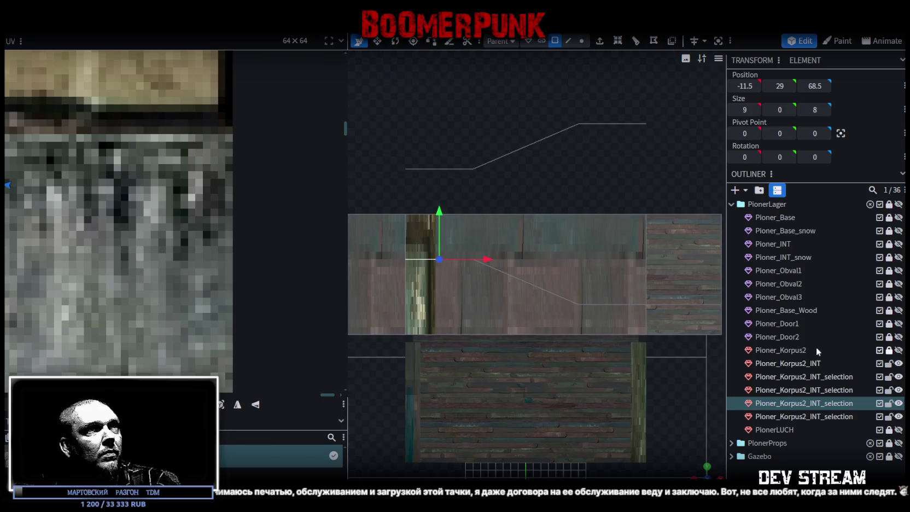
scroll(834, 347, down, 3)
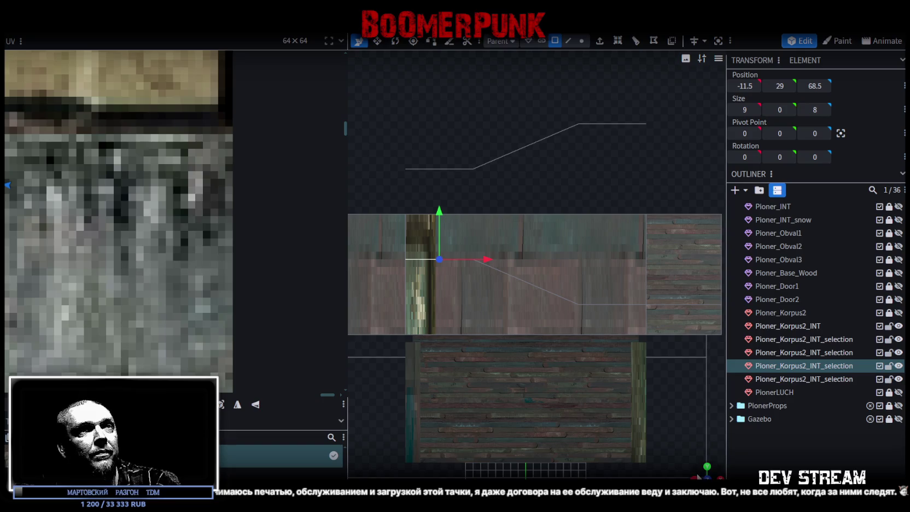
drag(684, 432, 629, 379)
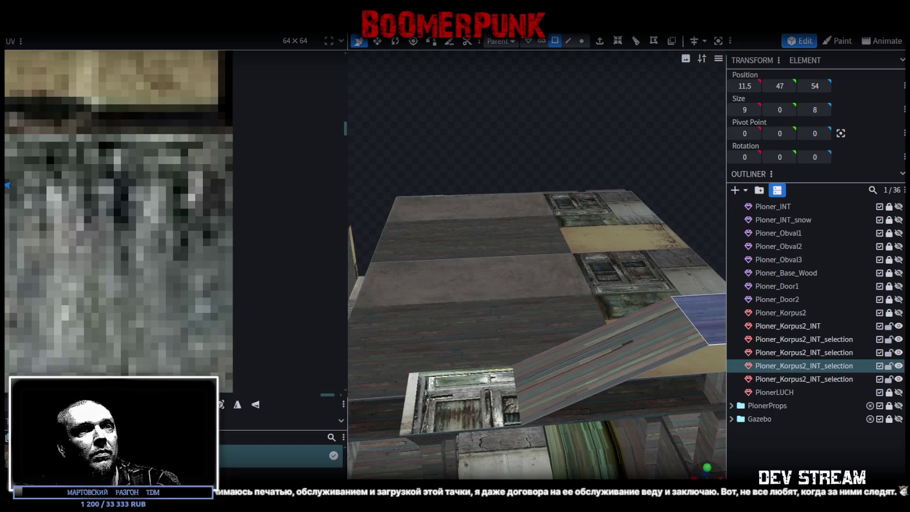
key(KP_1)
- Check the ramp against the wall with the shell visible, then hide the shell again to inspect the interior
click(898, 313)
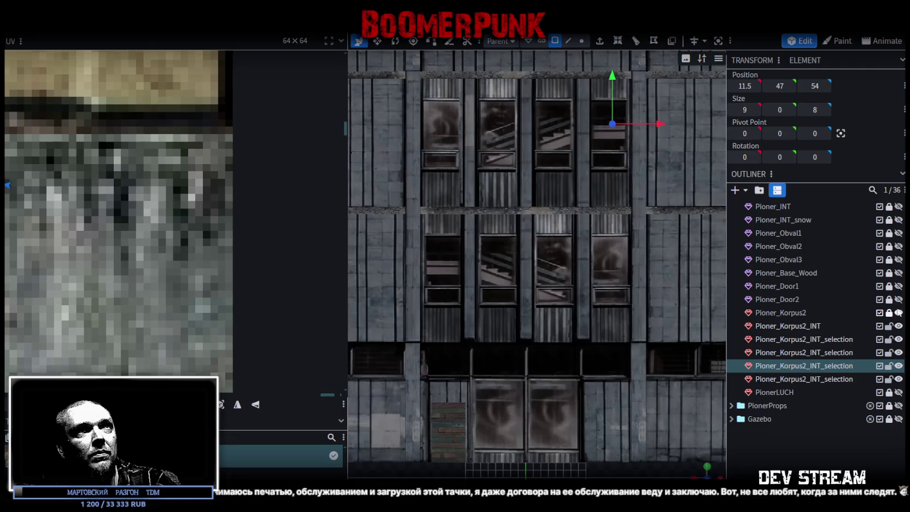
right_drag(605, 325, 553, 349)
scroll(553, 349, up, 2)
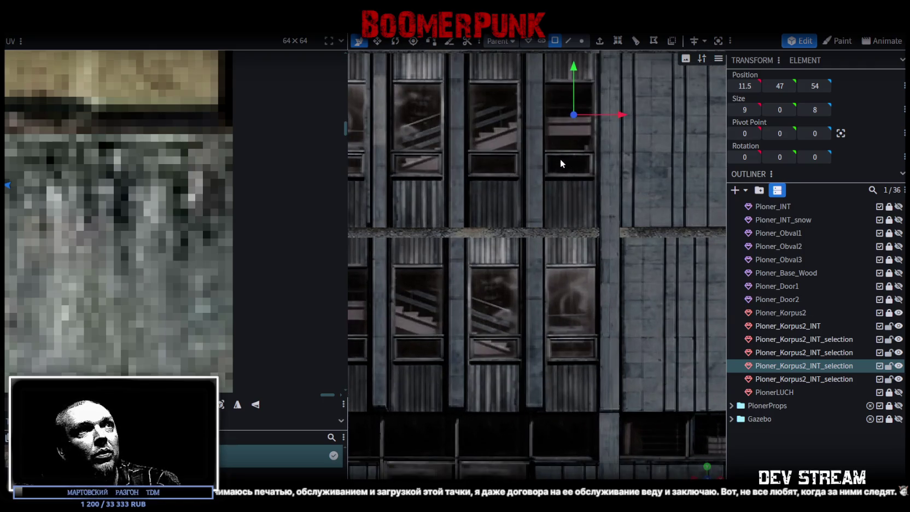
scroll(589, 299, down, 3)
drag(589, 299, 592, 412)
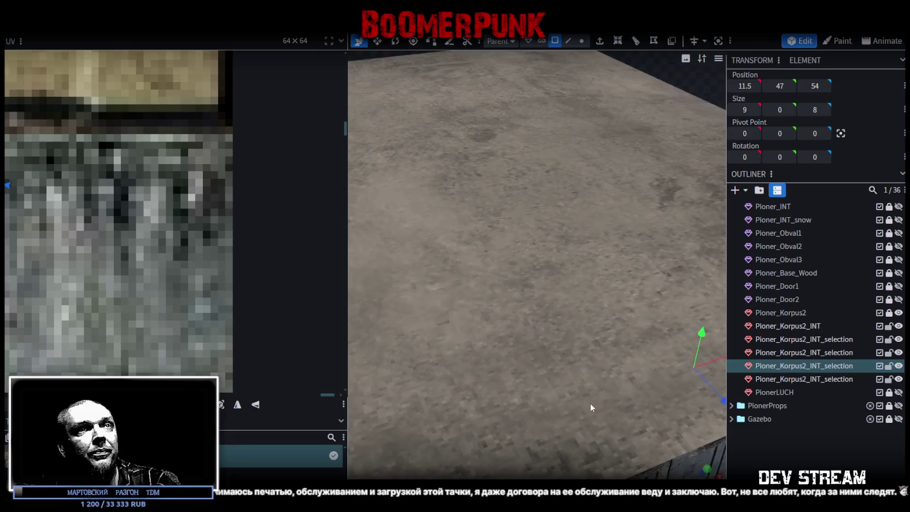
scroll(590, 407, down, 4)
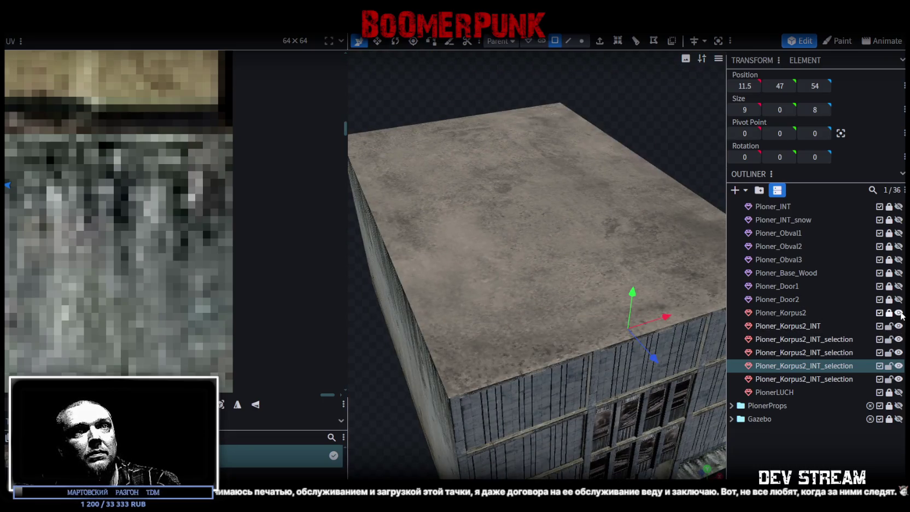
click(899, 313)
scroll(510, 414, down, 3)
mouse_move(509, 414)
mouse_down()
mouse_move(533, 327)
mouse_move(426, 348)
mouse_move(494, 329)
mouse_up()
scroll(494, 329, up, 3)
scroll(439, 324, up, 3)
mouse_move(439, 324)
mouse_down()
mouse_move(436, 400)
mouse_move(484, 375)
mouse_move(469, 378)
mouse_move(481, 395)
mouse_up()
scroll(520, 348, up, 2)
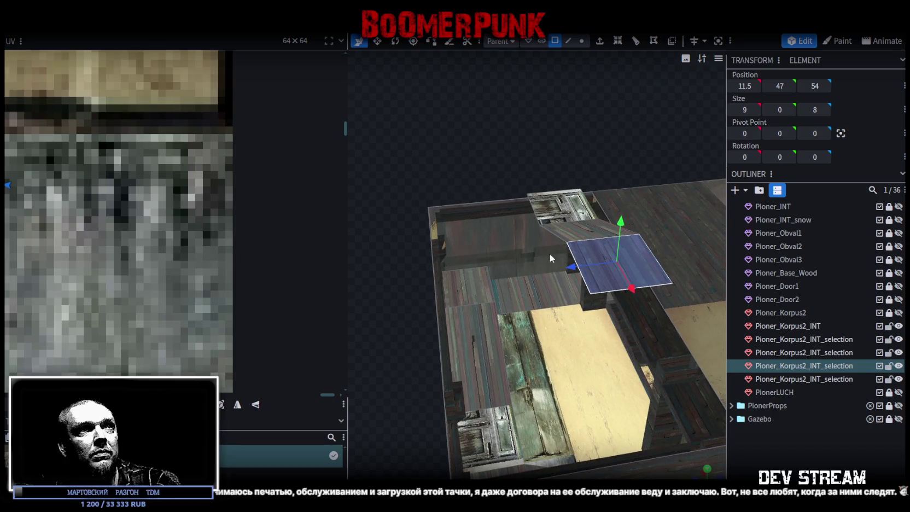
- Copy the ramp and door faces, paste them, and lower the copies to height 33
shift+click(581, 227)
shift+click(554, 200)
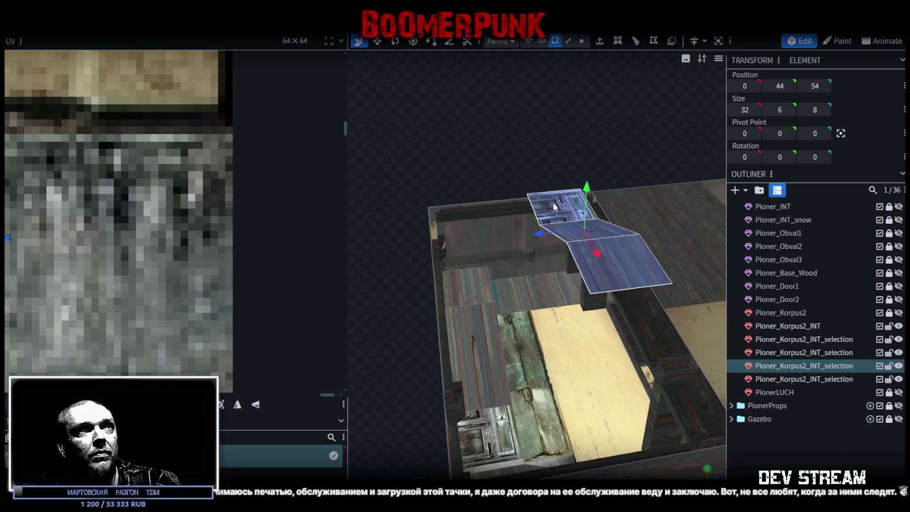
right_click(553, 207)
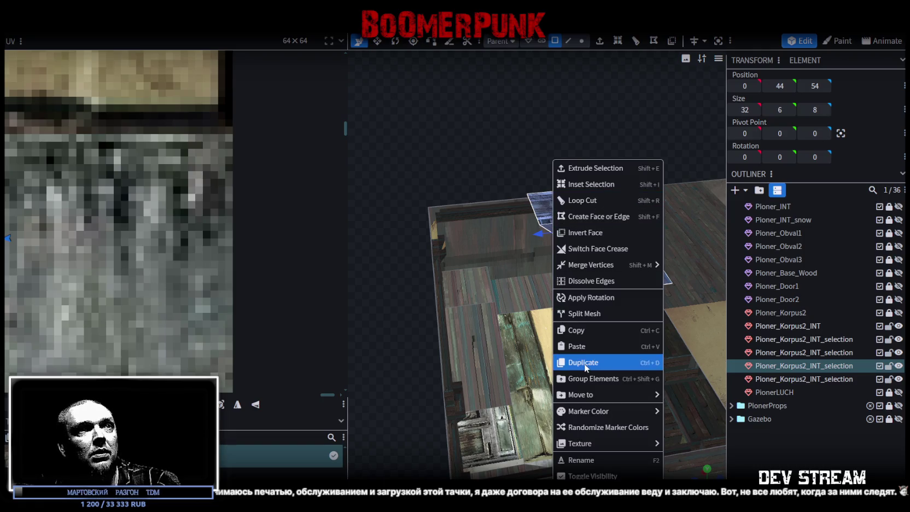
click(593, 330)
right_click(614, 276)
click(644, 348)
click(659, 357)
drag(585, 194, 581, 257)
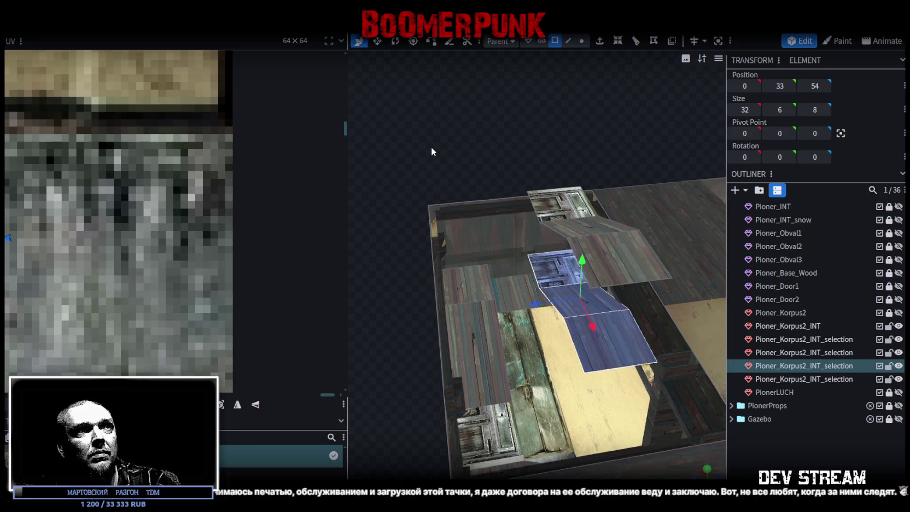
mouse_move(432, 151)
mouse_down()
mouse_move(568, 177)
mouse_move(396, 270)
mouse_move(553, 387)
mouse_move(453, 365)
mouse_move(591, 372)
mouse_move(583, 366)
mouse_move(651, 306)
mouse_move(650, 270)
mouse_move(629, 412)
mouse_move(641, 400)
mouse_up()
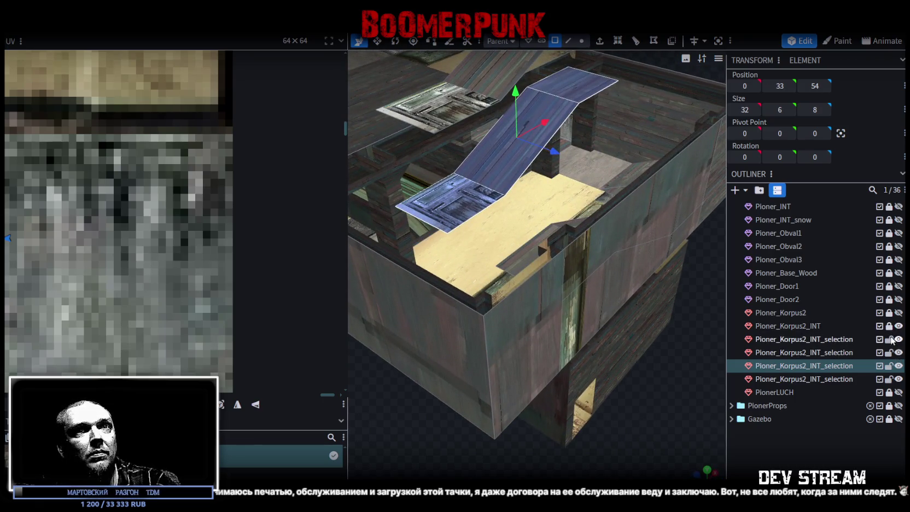
- Hide the first interior selection piece and show the Pioner_Korpus2_INT interior
click(899, 353)
click(899, 353)
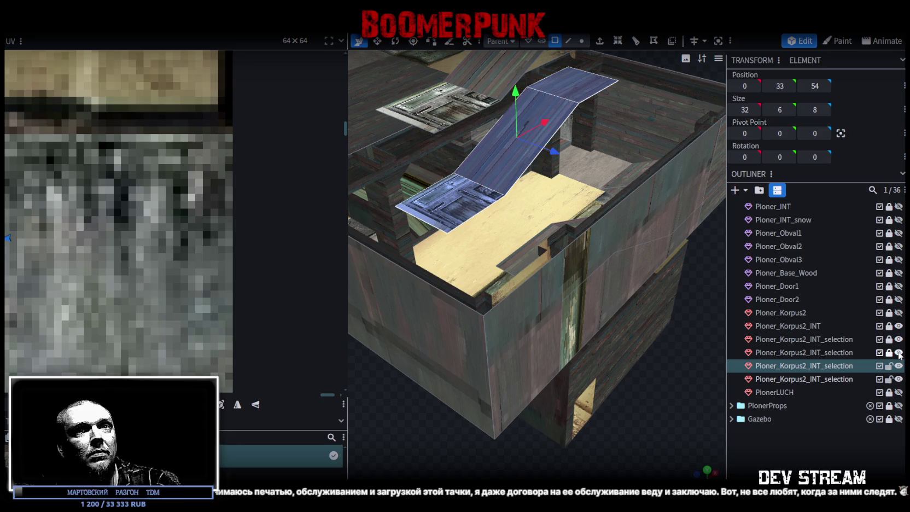
click(899, 353)
click(899, 352)
click(899, 339)
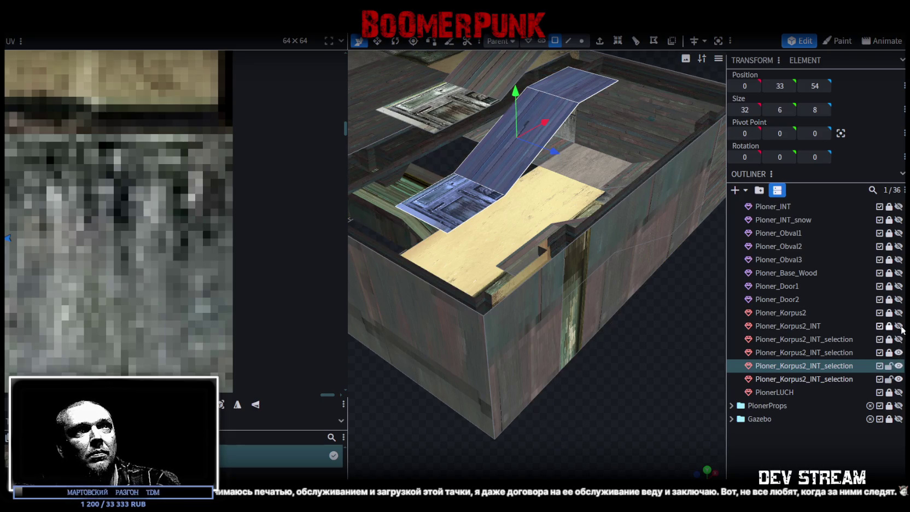
click(899, 326)
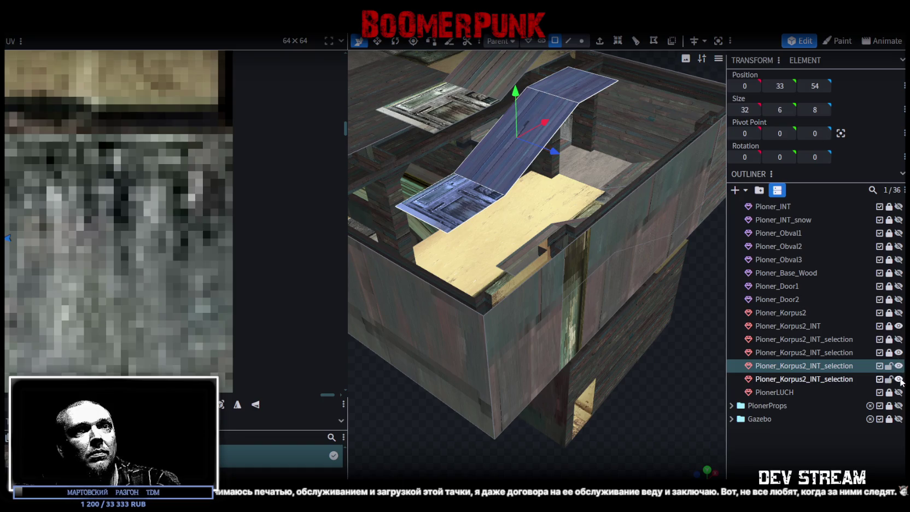
- Select the interior wall, door panel and ramp pieces to inspect the stairs
click(528, 325)
click(443, 212)
click(495, 137)
click(578, 94)
mouse_move(578, 94)
mouse_down()
mouse_move(524, 376)
mouse_move(624, 378)
mouse_move(615, 400)
mouse_move(575, 197)
mouse_move(577, 244)
mouse_up()
click(606, 256)
click(600, 230)
click(600, 212)
mouse_move(576, 183)
mouse_down()
mouse_move(626, 165)
mouse_move(552, 185)
mouse_up()
- Split the stair plank faces and the left door piece into their own mesh
click(552, 186)
shift+click(503, 123)
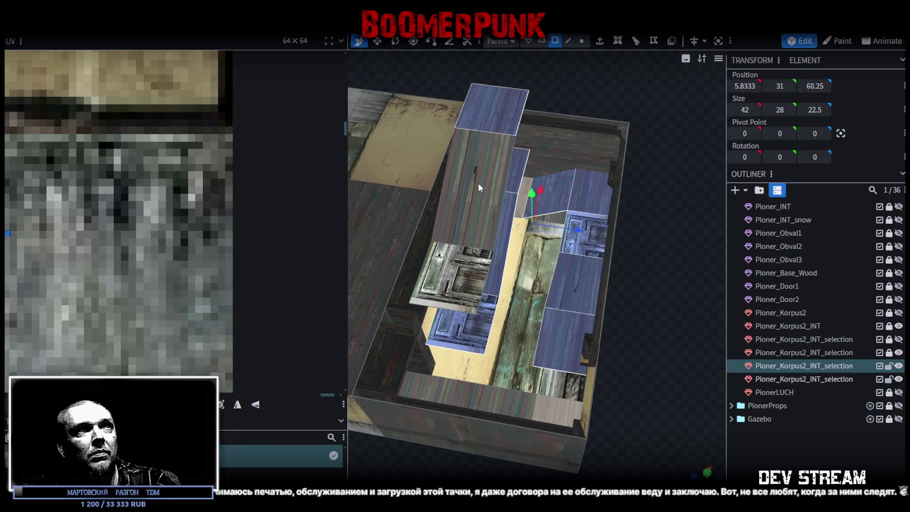
shift+click(478, 182)
shift+click(454, 276)
right_click(461, 160)
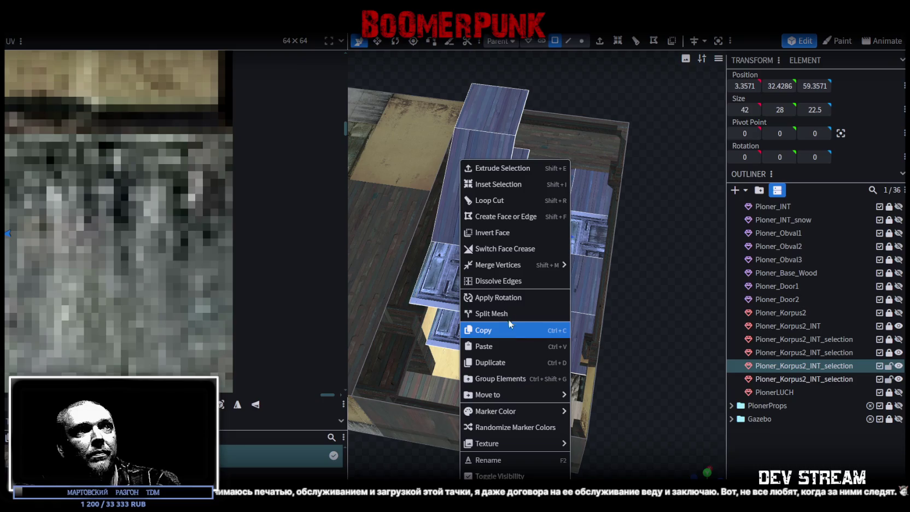
click(509, 317)
- Lock and hide the Pioner_Korpus2_INT_selection mesh
click(889, 392)
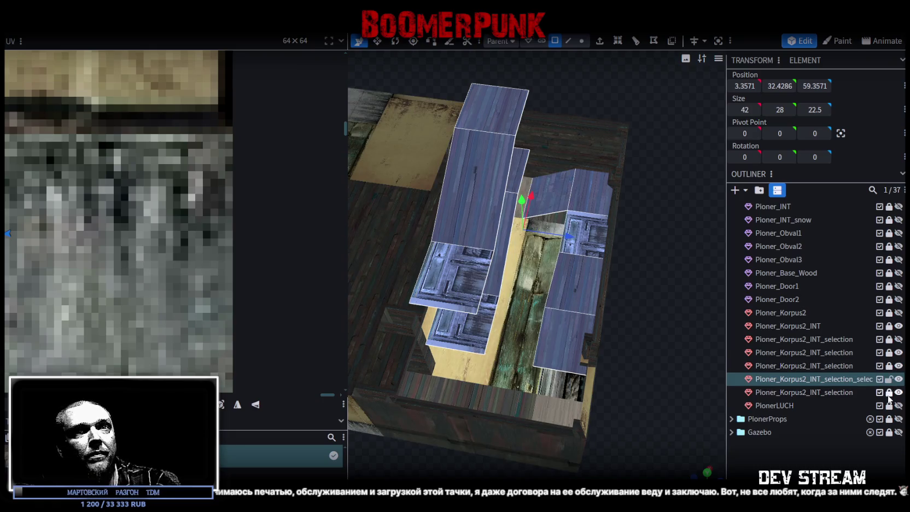
click(898, 365)
mouse_move(651, 359)
mouse_down()
mouse_move(645, 272)
mouse_move(663, 325)
mouse_up()
- Lower the selected roof plank by one unit in a straight-on view
click(496, 173)
drag(496, 172, 679, 176)
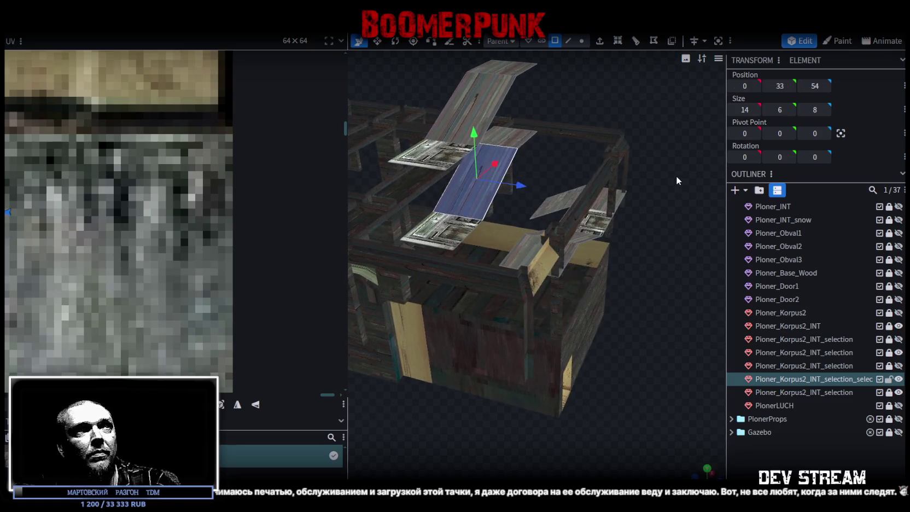
drag(665, 308, 739, 419)
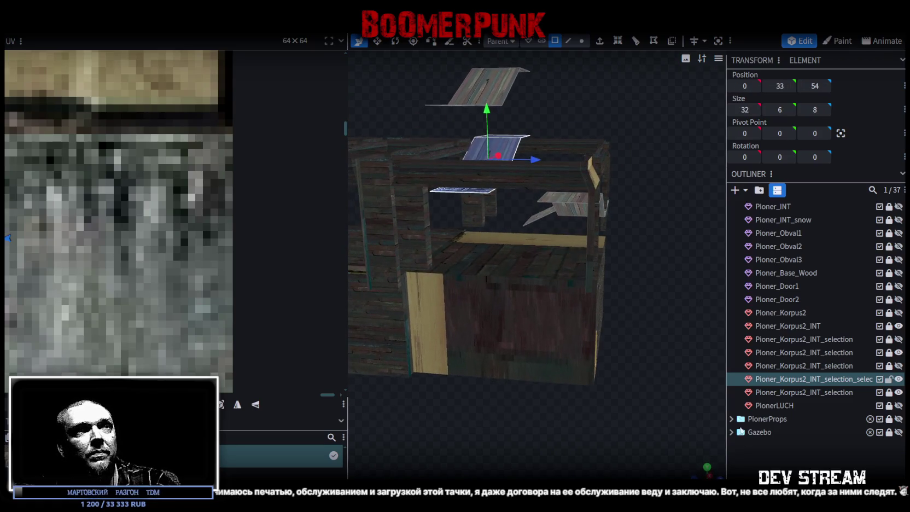
key(KP_1)
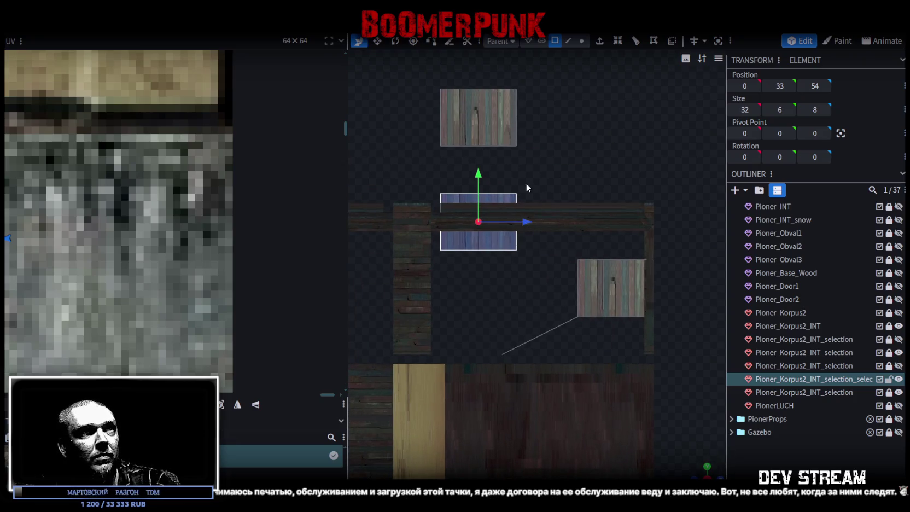
drag(479, 177, 483, 186)
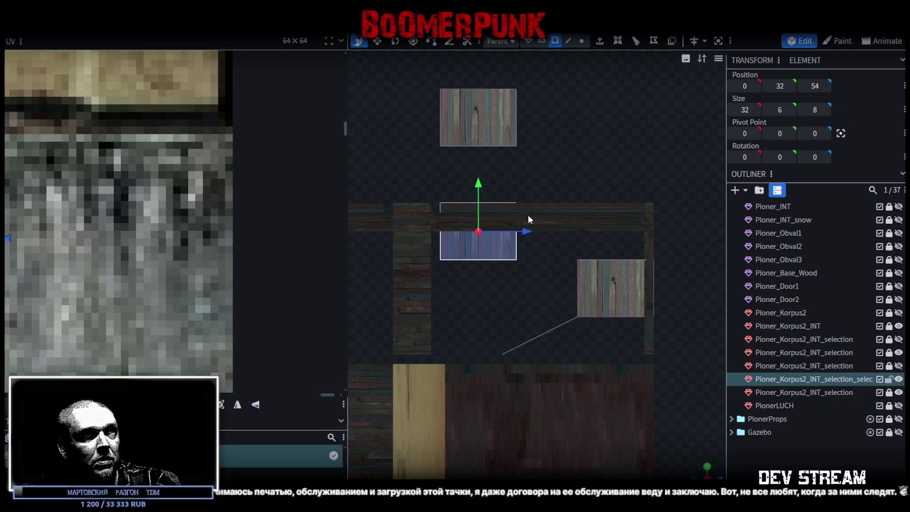
mouse_move(702, 474)
mouse_down()
mouse_move(526, 219)
mouse_move(511, 345)
mouse_up()
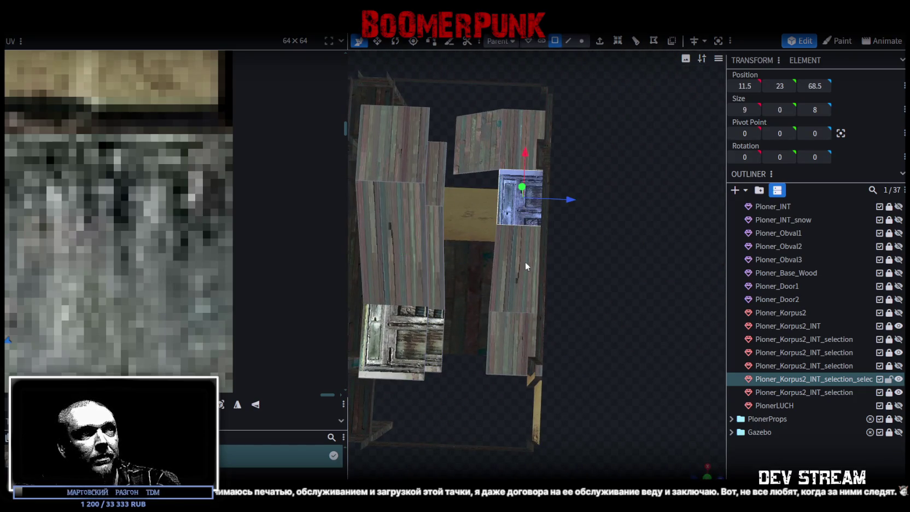
- Copy and paste the door-area plank and raise the copy 12 units to Y 38
right_click(510, 345)
click(541, 354)
right_click(501, 337)
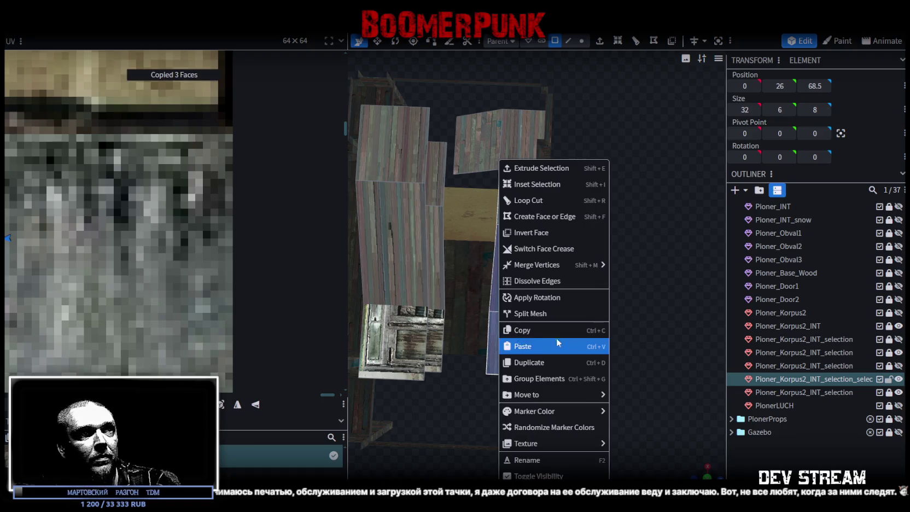
click(535, 348)
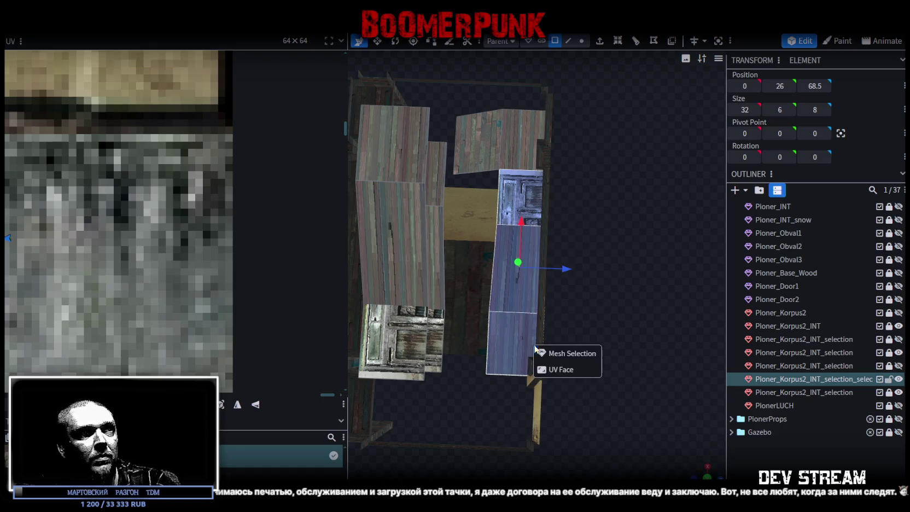
click(707, 468)
scroll(647, 352, up, 2)
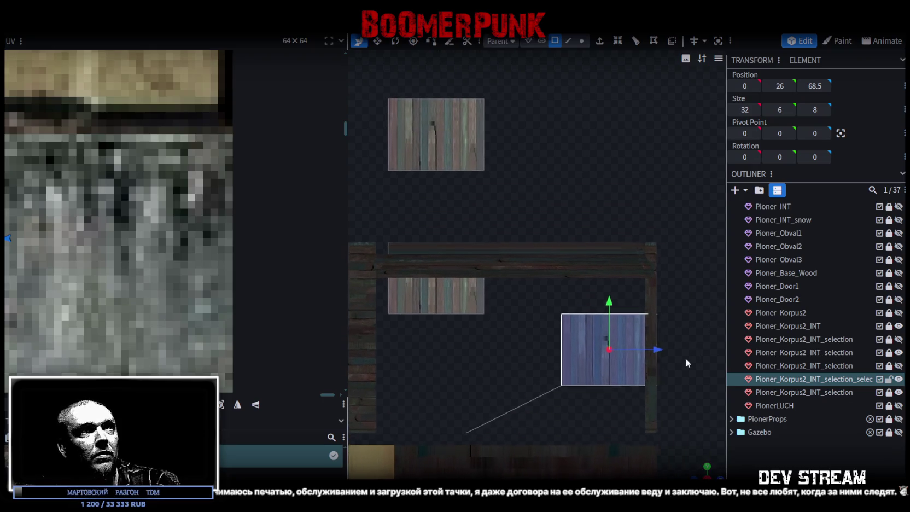
drag(608, 301, 604, 165)
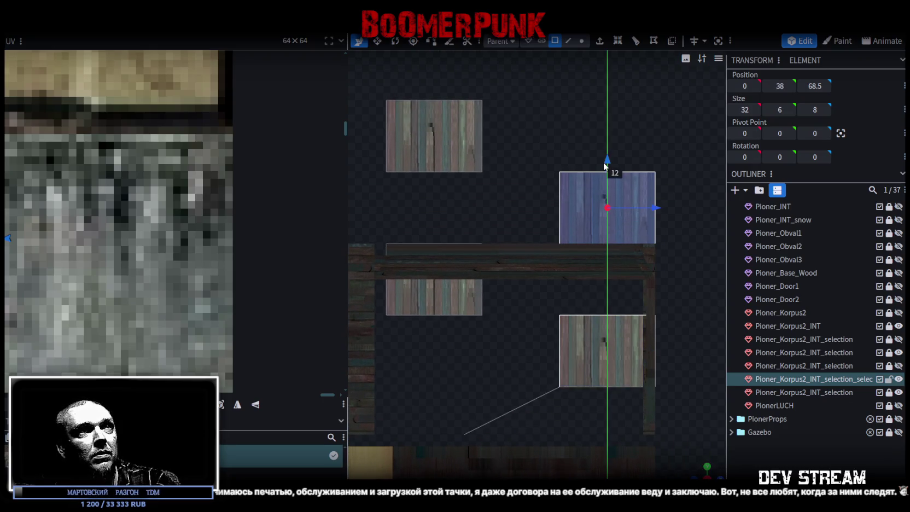
mouse_move(699, 475)
mouse_down()
mouse_move(652, 338)
mouse_move(480, 317)
mouse_move(453, 379)
mouse_move(543, 391)
mouse_move(615, 320)
mouse_up()
mouse_move(661, 315)
mouse_down()
mouse_move(679, 308)
mouse_move(680, 320)
mouse_move(663, 306)
mouse_move(681, 317)
mouse_move(574, 289)
mouse_move(509, 299)
mouse_move(545, 324)
mouse_move(662, 368)
mouse_move(583, 383)
mouse_move(647, 361)
mouse_move(678, 395)
mouse_move(611, 350)
mouse_move(636, 329)
mouse_move(583, 359)
mouse_move(646, 325)
mouse_move(658, 297)
mouse_move(702, 283)
mouse_move(711, 257)
mouse_move(655, 291)
mouse_move(642, 359)
mouse_move(562, 116)
mouse_move(572, 48)
mouse_up()
scroll(681, 316, down, 5)
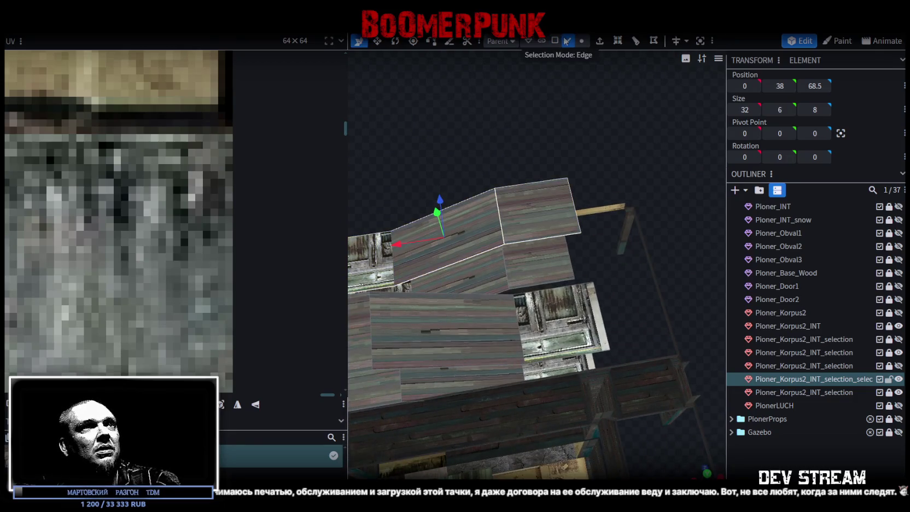
- Select the plane over the door and its upper edge in Edge mode
click(547, 314)
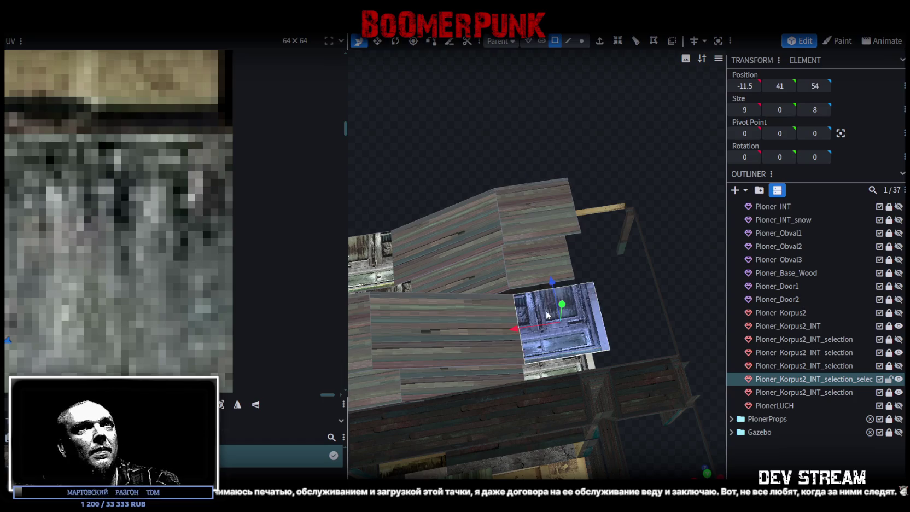
click(568, 42)
click(545, 240)
mouse_move(574, 290)
mouse_down()
mouse_move(596, 275)
mouse_move(504, 259)
mouse_move(499, 245)
mouse_move(482, 328)
mouse_move(448, 388)
mouse_move(566, 401)
mouse_move(547, 387)
mouse_move(595, 416)
mouse_move(631, 391)
mouse_move(494, 218)
mouse_up()
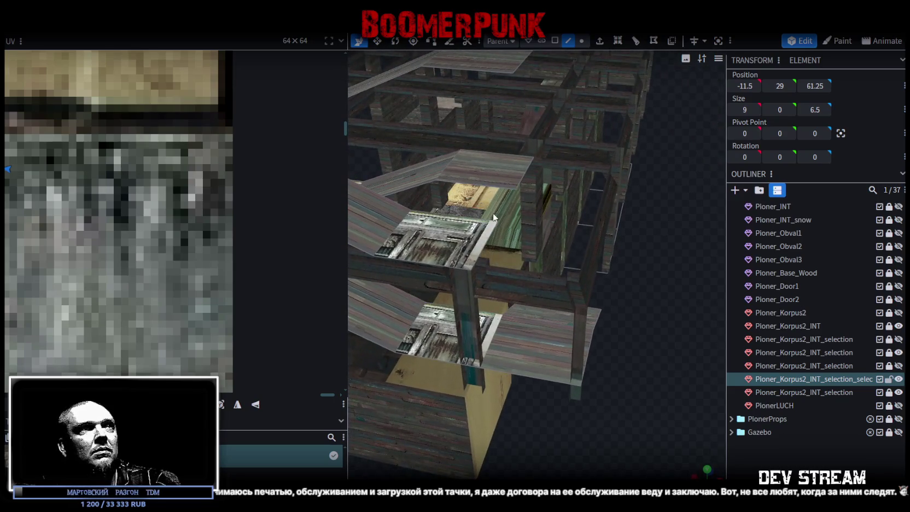
click(496, 183)
mouse_move(476, 207)
mouse_down()
mouse_move(552, 247)
mouse_move(665, 347)
mouse_move(680, 338)
mouse_move(606, 365)
mouse_move(519, 343)
mouse_move(643, 301)
mouse_move(558, 315)
mouse_move(611, 335)
mouse_up()
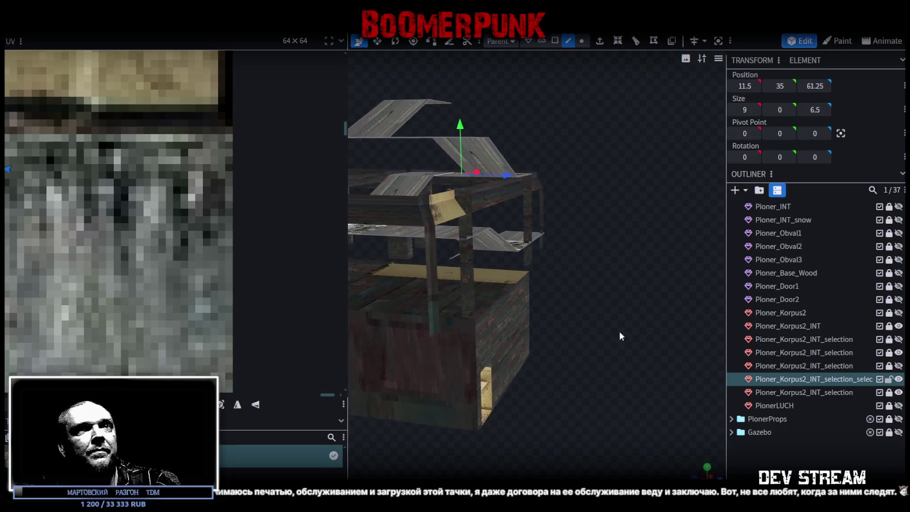
- Hide the Pioner_Korpus2_INT body and one Pioner_Korpus2_INT_selection mesh
click(899, 326)
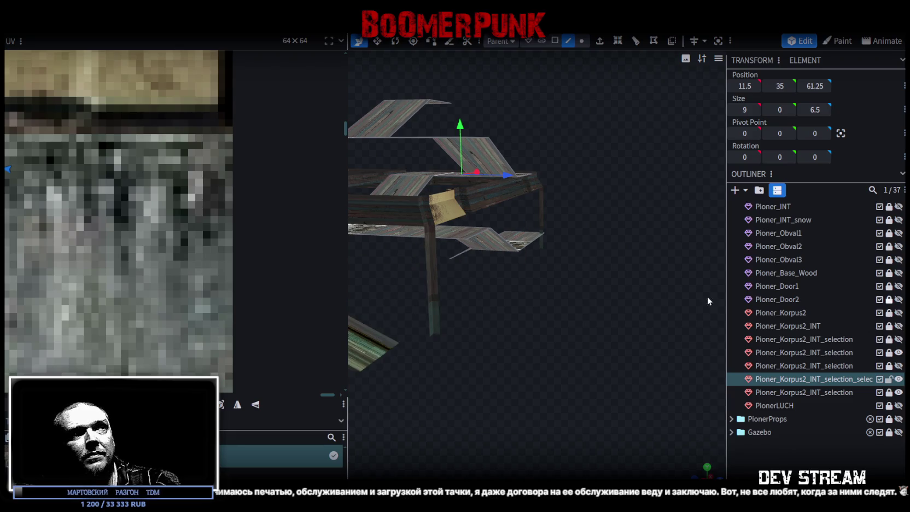
drag(708, 296, 604, 286)
click(898, 352)
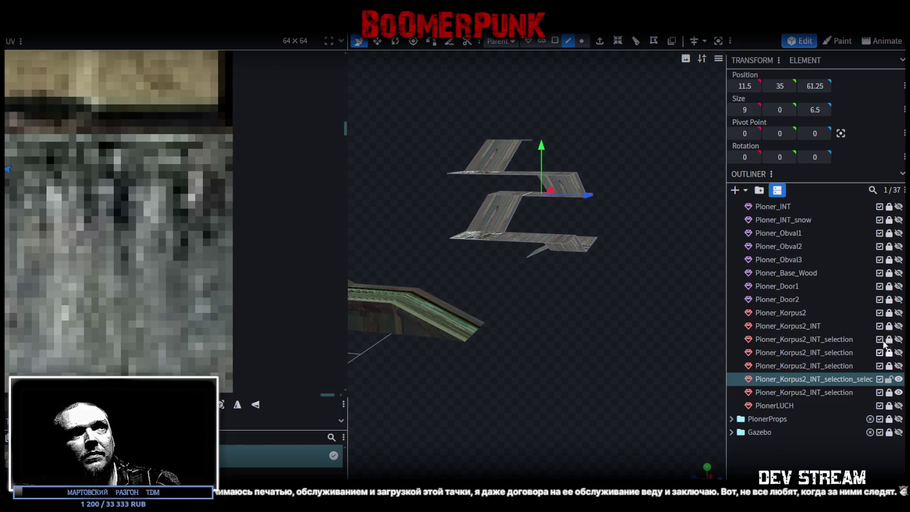
drag(586, 257, 672, 300)
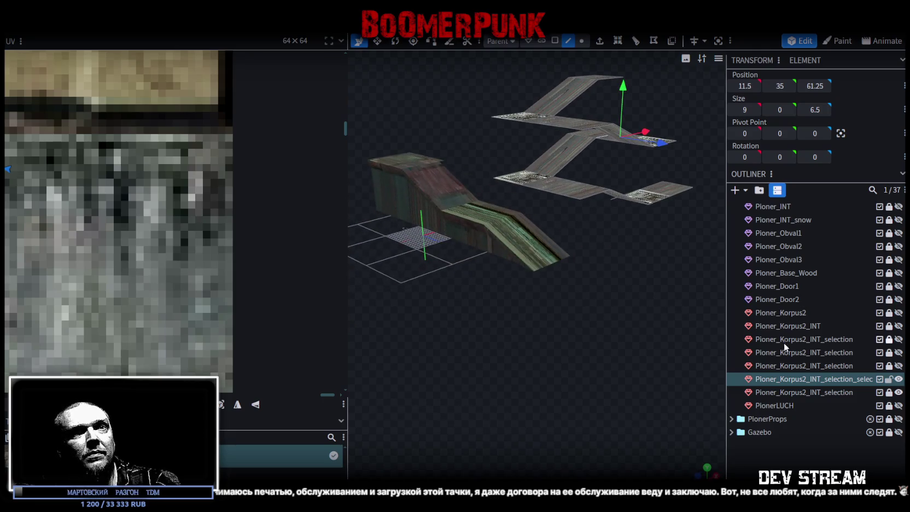
- Hide the ramp mesh and select all faces of the stair mesh
click(899, 392)
mouse_move(569, 325)
mouse_down()
mouse_move(623, 344)
mouse_move(717, 344)
mouse_move(608, 320)
mouse_move(500, 275)
mouse_move(626, 359)
mouse_move(594, 329)
mouse_up()
key(ctrl+a)
mouse_move(597, 112)
mouse_down()
mouse_move(548, 117)
mouse_move(530, 202)
mouse_up()
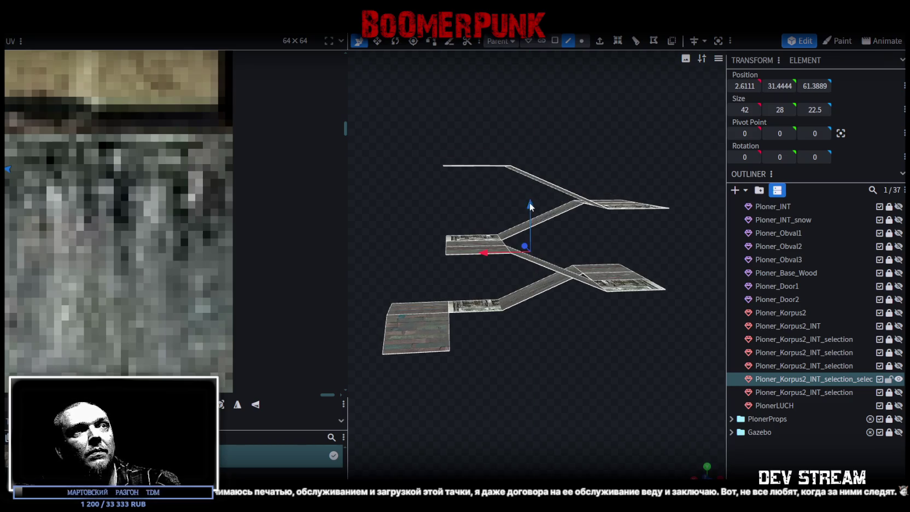
- Split the stair planks into a separate mesh, raising them 2 units and lowering them back
right_click(479, 245)
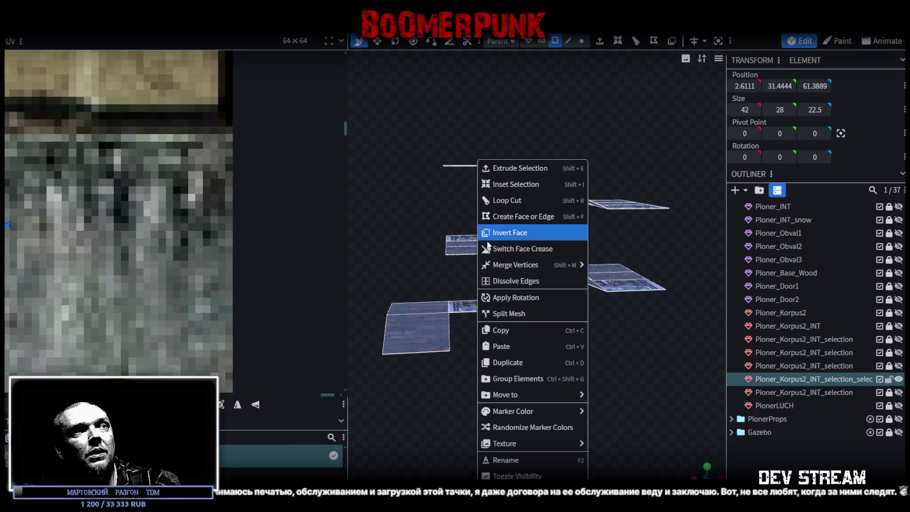
click(518, 312)
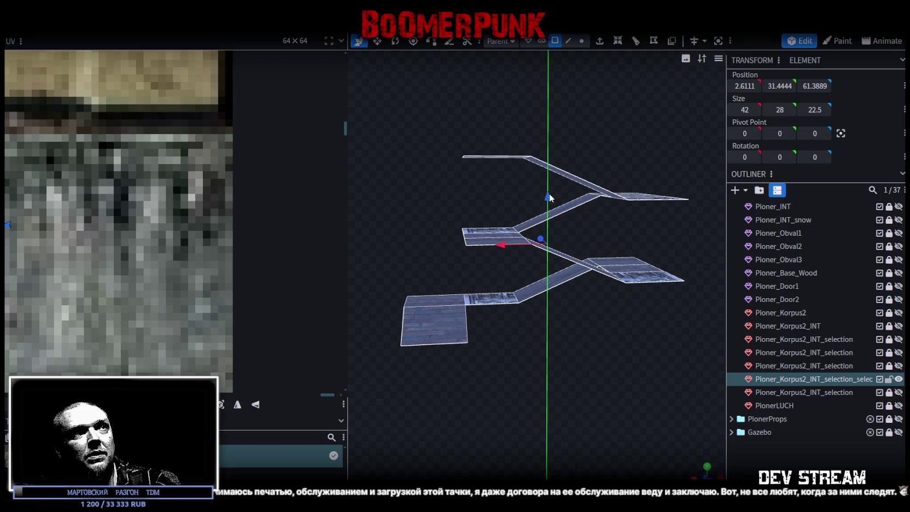
drag(550, 197, 551, 186)
right_click(483, 218)
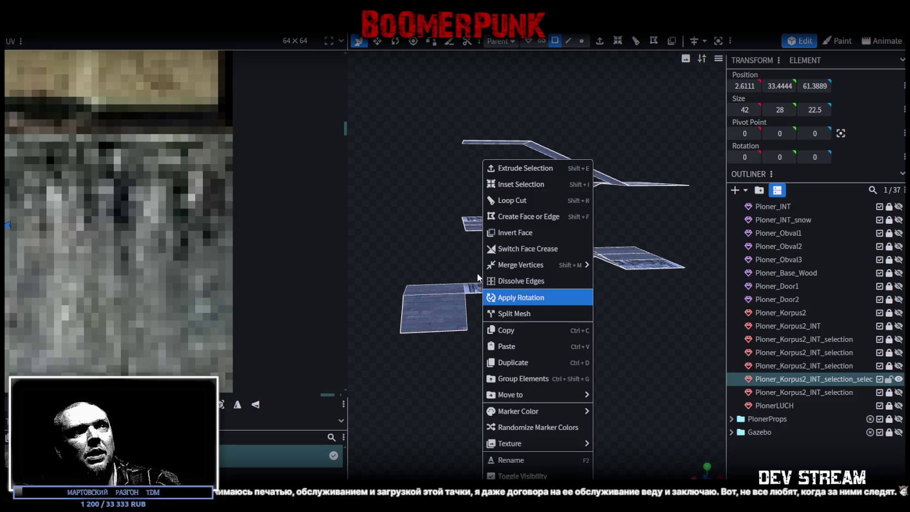
click(514, 313)
drag(538, 188, 538, 201)
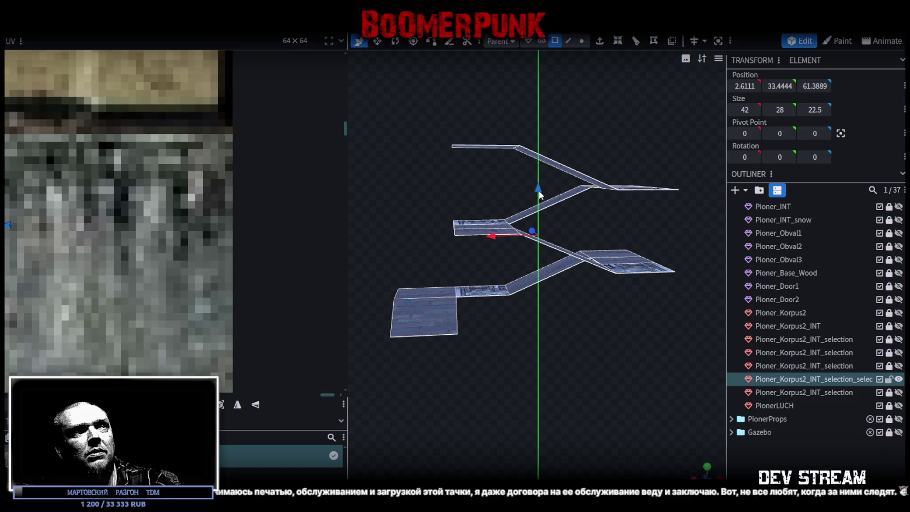
right_click(478, 163)
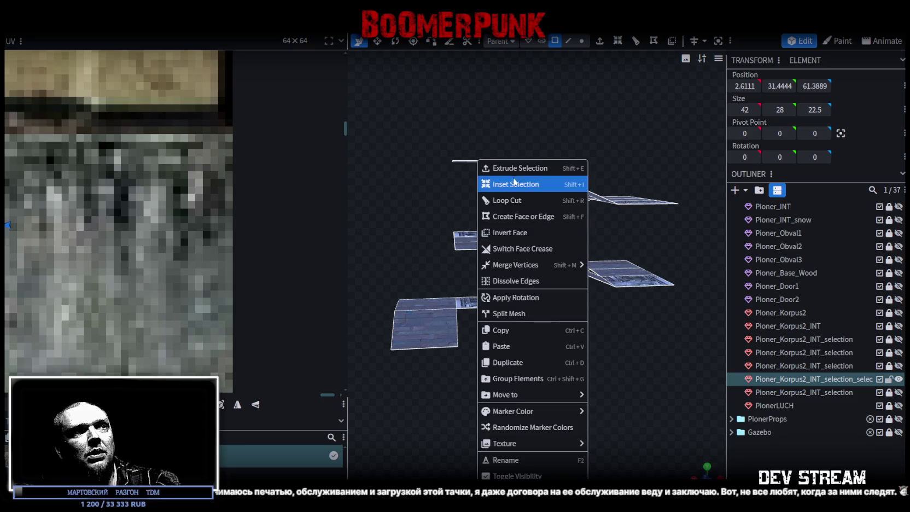
- Extrude the 17 selected stair faces upward by 2 units into thick slabs
click(522, 331)
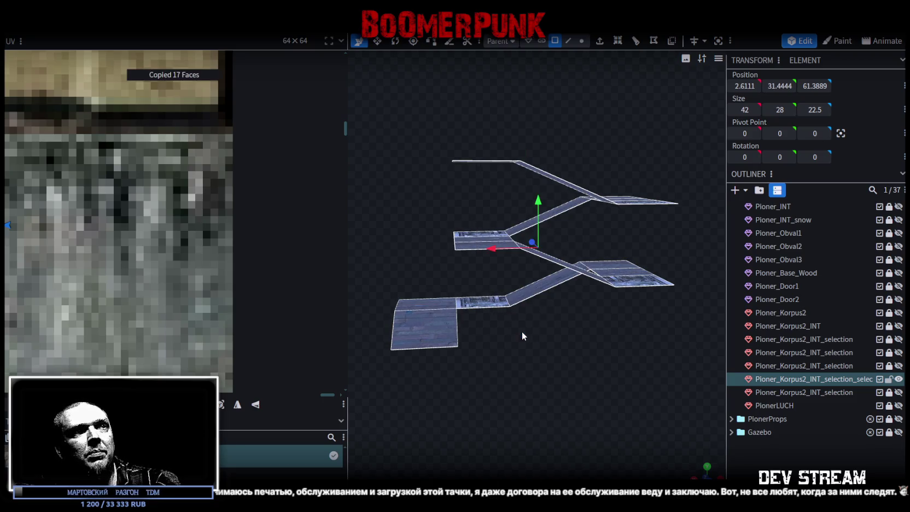
click(600, 42)
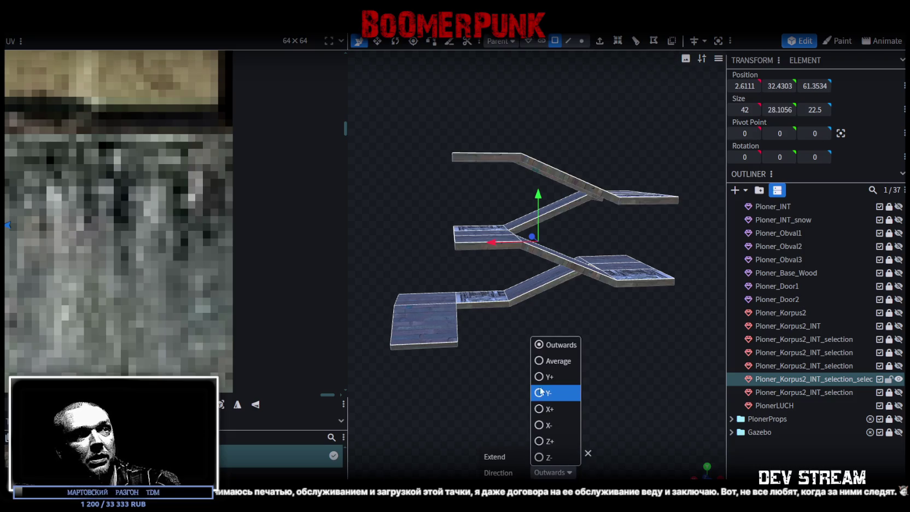
click(540, 377)
click(565, 457)
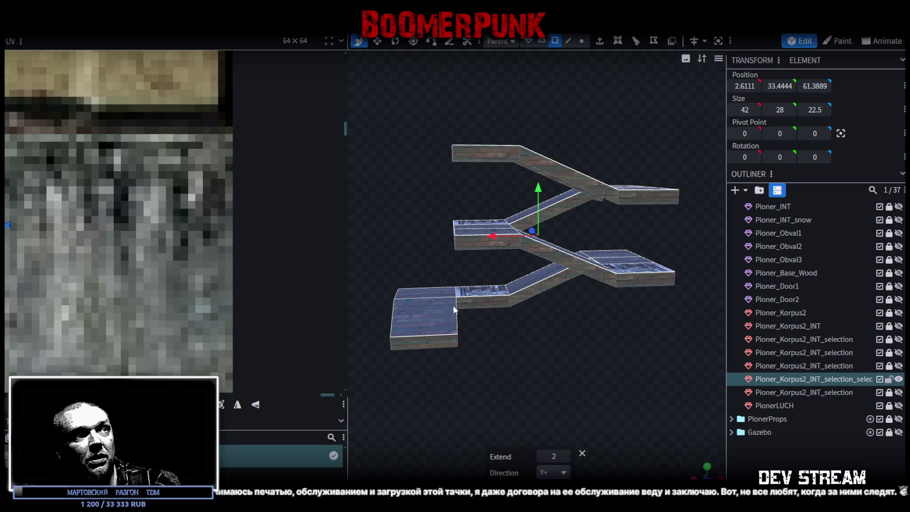
right_click(431, 316)
click(478, 350)
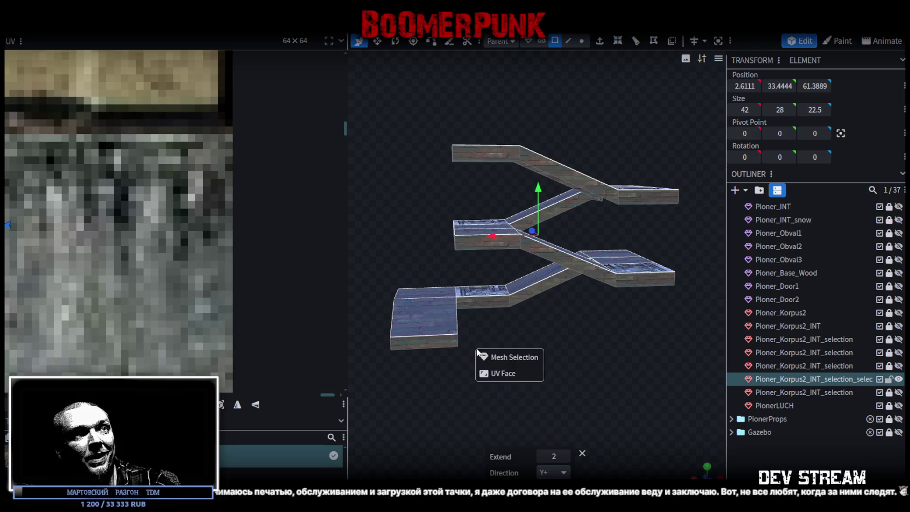
click(520, 361)
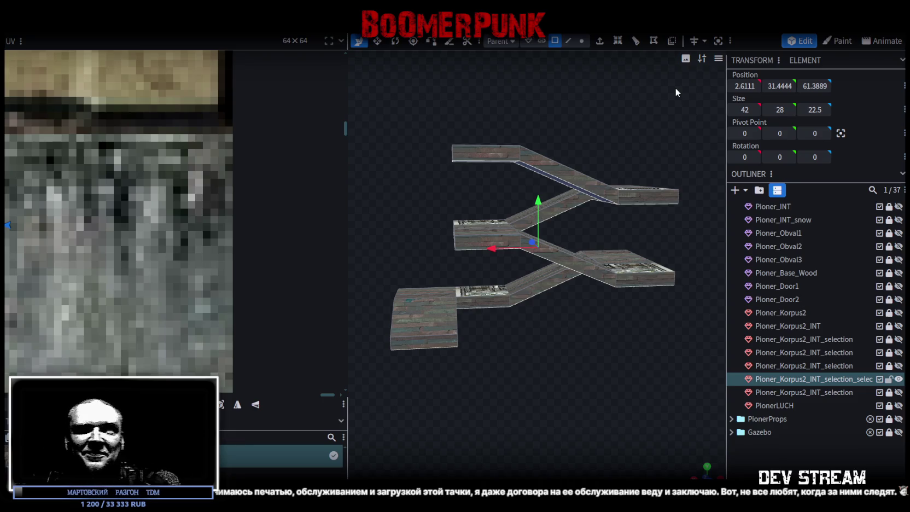
mouse_move(524, 192)
mouse_down()
mouse_move(676, 378)
mouse_move(479, 358)
mouse_move(505, 351)
mouse_move(623, 358)
mouse_move(583, 397)
mouse_move(666, 388)
mouse_move(467, 373)
mouse_move(433, 382)
mouse_up()
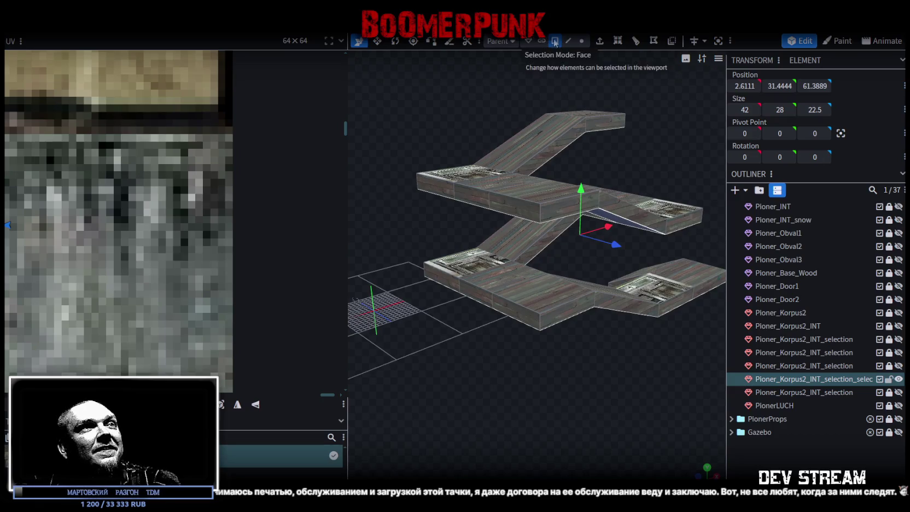
- Stretch the lower landing face to a depth of 22.5 in textured view
click(447, 285)
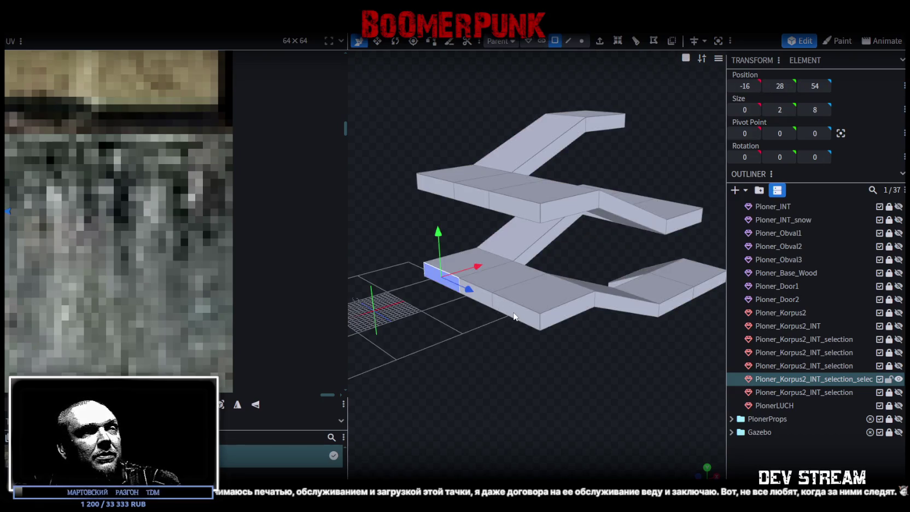
key(z)
key(z)
key(z)
key(z)
drag(469, 289, 507, 312)
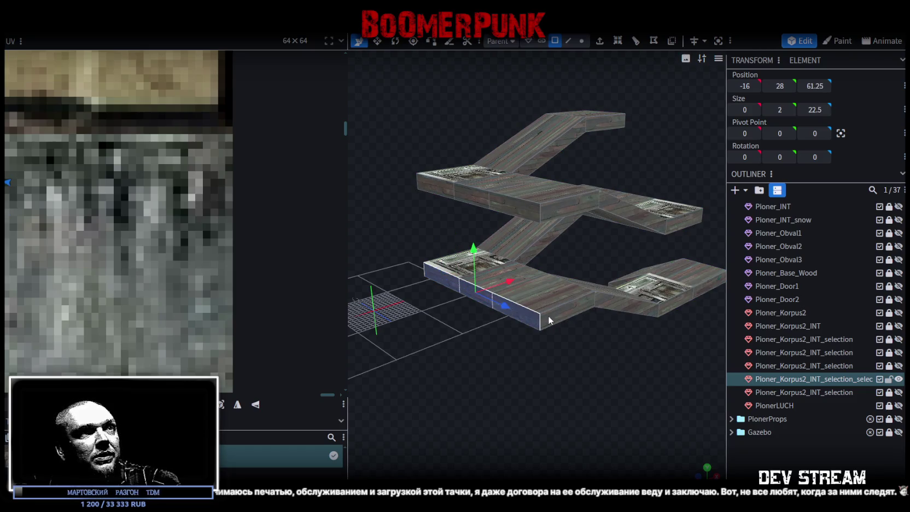
drag(606, 306, 553, 288)
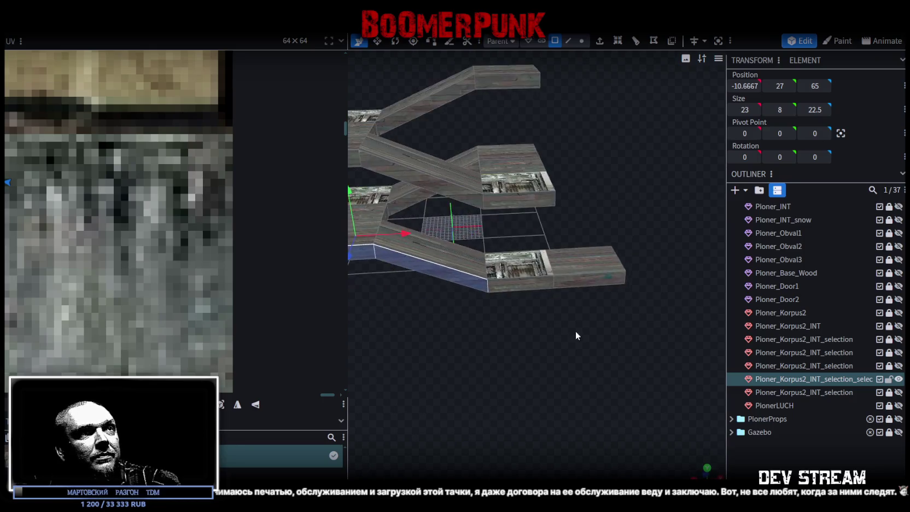
mouse_move(643, 344)
mouse_down()
mouse_move(501, 335)
mouse_move(540, 335)
mouse_up()
- Select the lower ramp and the middle plank while inspecting the stairs from several angles
click(517, 283)
click(551, 293)
mouse_move(551, 293)
mouse_down()
mouse_move(553, 279)
mouse_move(496, 268)
mouse_move(566, 282)
mouse_move(611, 191)
mouse_up()
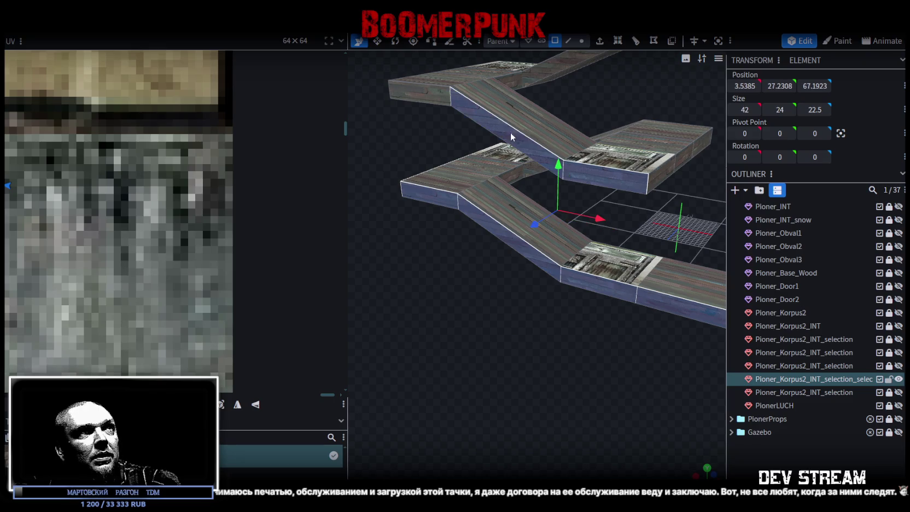
mouse_move(430, 92)
mouse_down()
mouse_move(560, 298)
mouse_move(659, 300)
mouse_move(624, 181)
mouse_up()
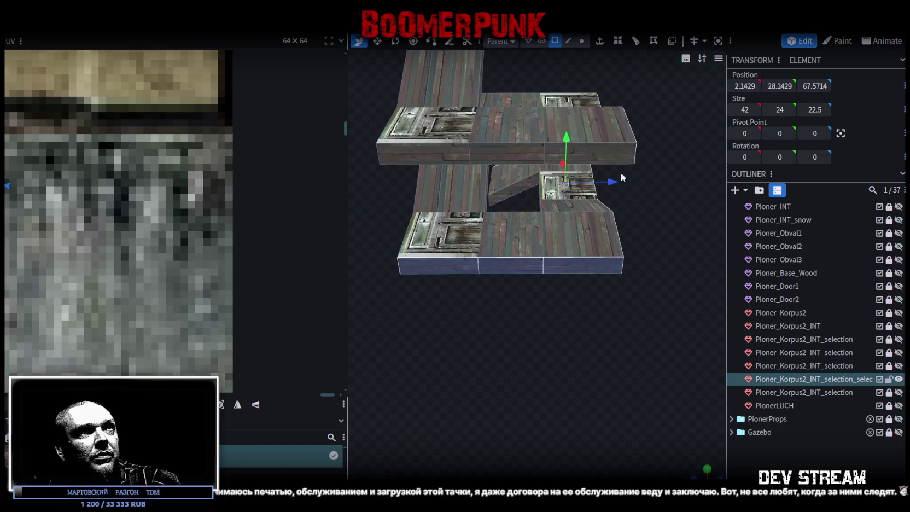
mouse_move(421, 339)
mouse_down()
mouse_move(676, 319)
mouse_move(610, 176)
mouse_up()
drag(650, 240, 593, 181)
shift+click(502, 174)
mouse_move(665, 283)
mouse_down()
mouse_move(617, 282)
mouse_move(657, 283)
mouse_move(561, 207)
mouse_up()
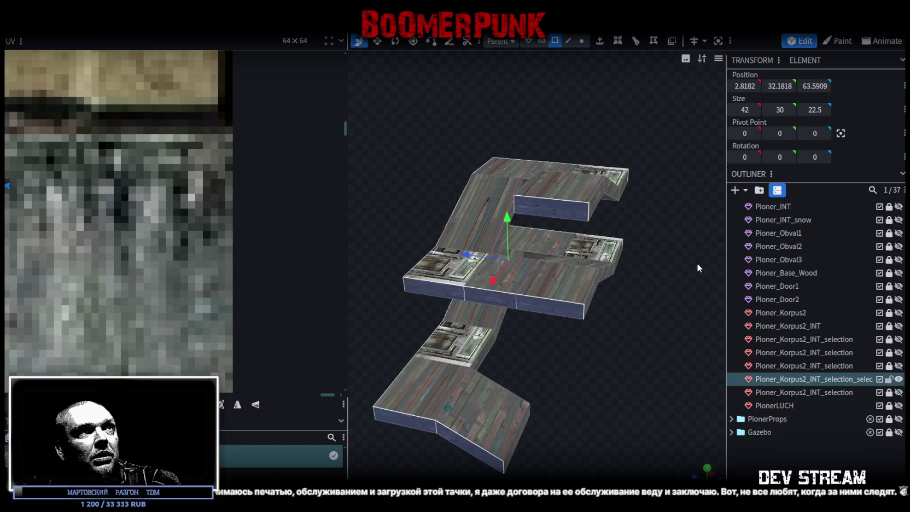
drag(697, 268, 619, 249)
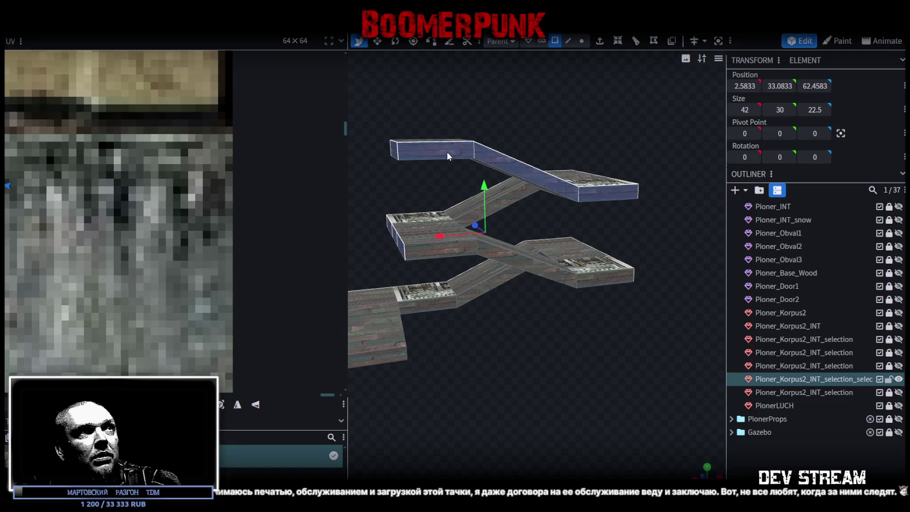
drag(534, 363, 496, 196)
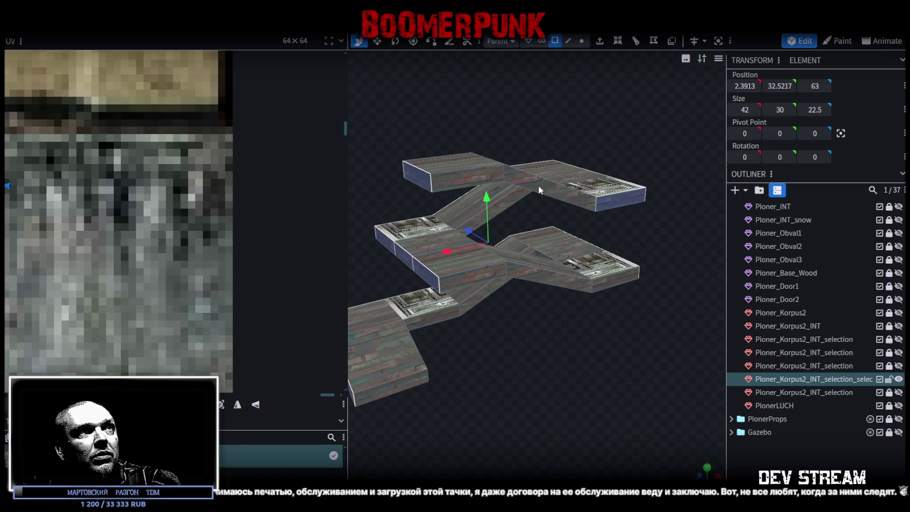
- Show Pioner_Korpus2_INT, its selection parts, and PionerLUCH again
click(898, 326)
click(899, 339)
click(899, 353)
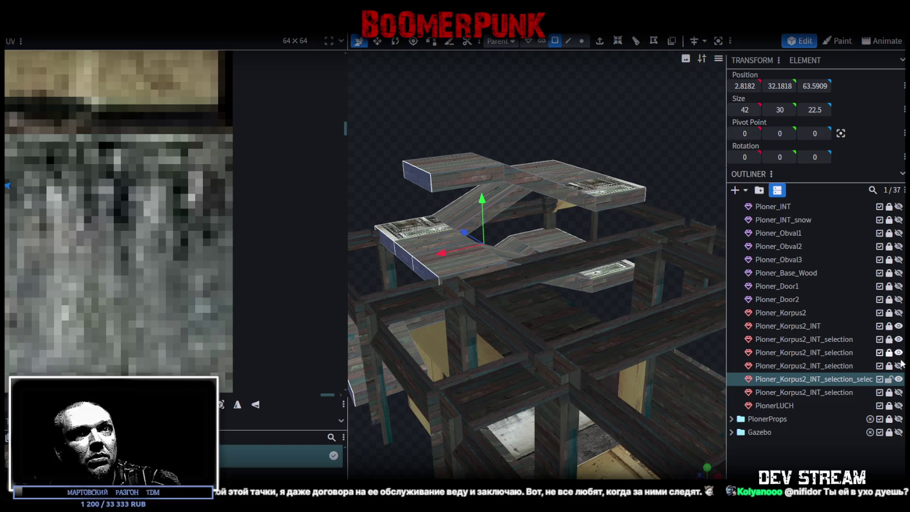
click(899, 367)
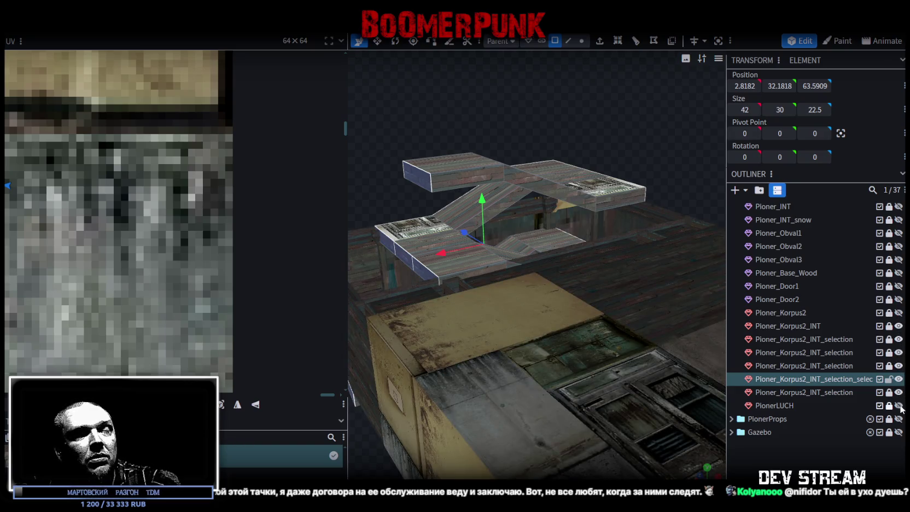
click(899, 406)
- Orbit and zoom around the wooden building to view the stairs inside
mouse_move(623, 327)
mouse_down()
mouse_move(440, 399)
mouse_move(531, 399)
mouse_move(489, 374)
mouse_move(427, 405)
mouse_up()
scroll(569, 244, up, 3)
scroll(548, 238, up, 3)
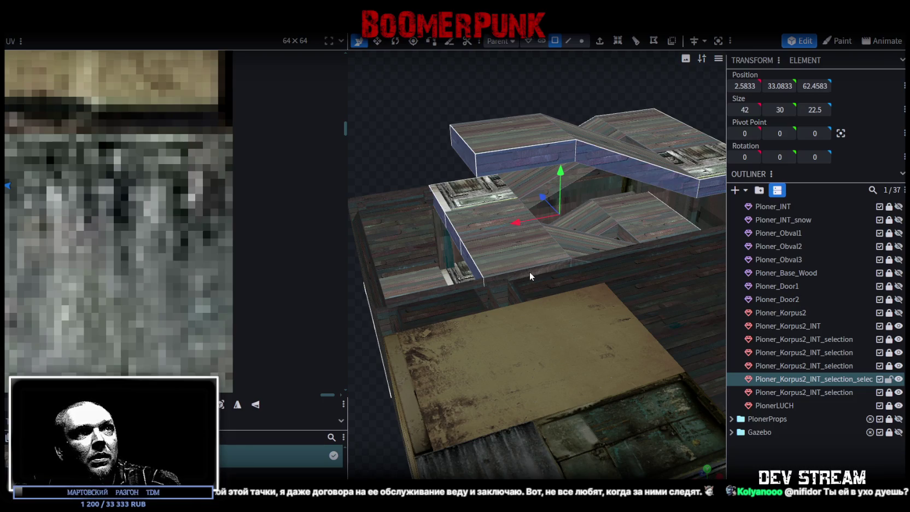
scroll(530, 272, down, 3)
mouse_move(418, 333)
mouse_down()
mouse_move(617, 360)
mouse_move(643, 384)
mouse_move(541, 411)
mouse_move(576, 396)
mouse_move(647, 409)
mouse_move(592, 434)
mouse_move(546, 427)
mouse_move(542, 435)
mouse_move(550, 425)
mouse_up()
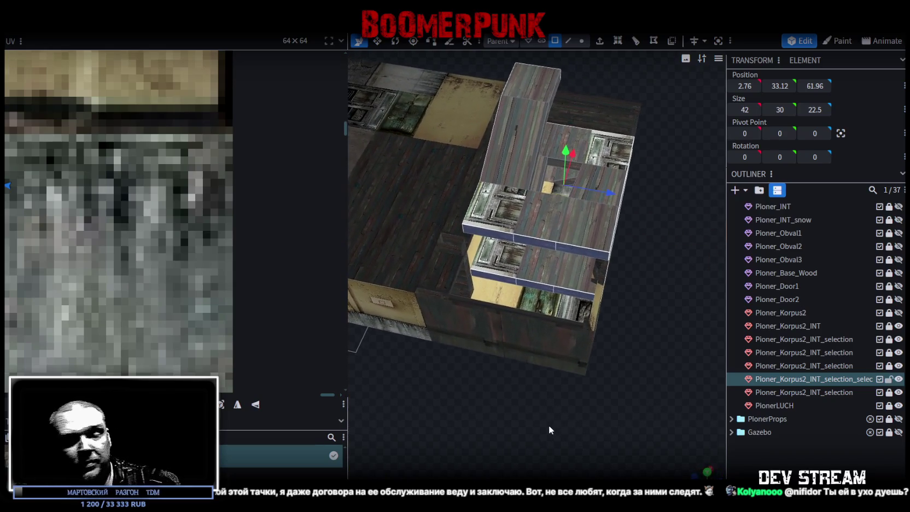
scroll(556, 422, up, 3)
mouse_move(608, 404)
mouse_down()
mouse_move(601, 402)
mouse_move(652, 412)
mouse_move(606, 229)
mouse_move(626, 216)
mouse_move(586, 389)
mouse_move(496, 381)
mouse_move(653, 372)
mouse_move(636, 341)
mouse_move(615, 369)
mouse_move(620, 330)
mouse_move(527, 380)
mouse_move(427, 413)
mouse_move(463, 410)
mouse_move(453, 395)
mouse_move(405, 387)
mouse_move(330, 400)
mouse_move(479, 404)
mouse_move(501, 421)
mouse_move(463, 433)
mouse_move(487, 418)
mouse_move(541, 423)
mouse_move(567, 446)
mouse_move(627, 446)
mouse_move(604, 432)
mouse_move(599, 344)
mouse_up()
scroll(600, 402, up, 3)
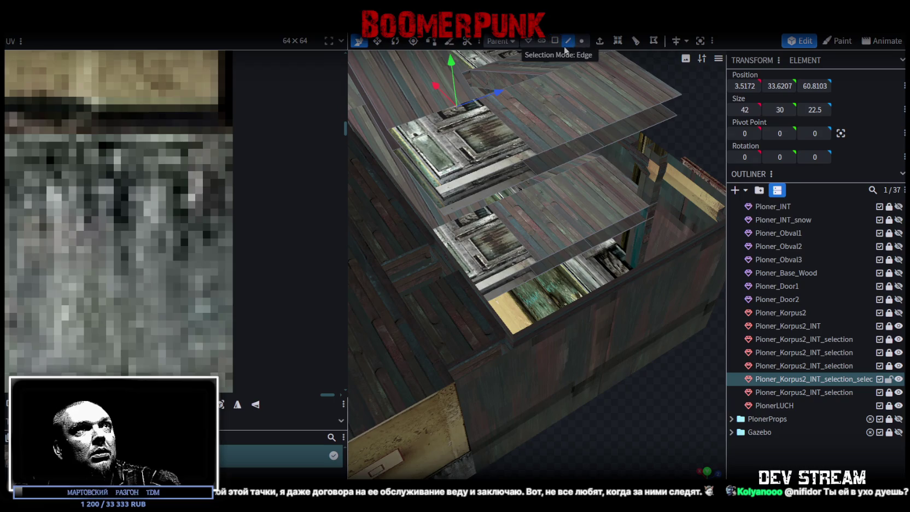
- Select the landing edges in Edge mode to check them against the building walls
click(566, 44)
drag(638, 187, 641, 223)
click(626, 230)
click(573, 240)
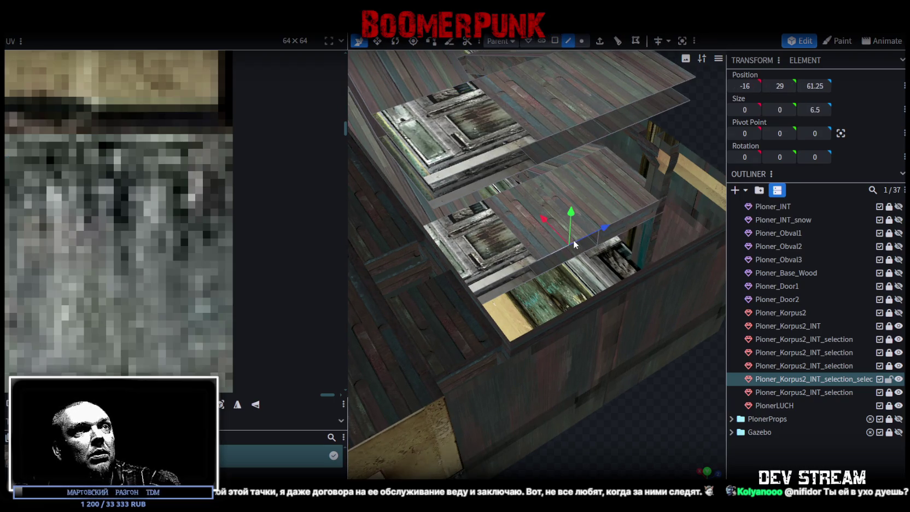
click(512, 273)
mouse_move(513, 286)
mouse_down()
mouse_move(682, 156)
mouse_move(647, 180)
mouse_move(630, 176)
mouse_move(652, 166)
mouse_move(660, 180)
mouse_move(629, 189)
mouse_move(665, 201)
mouse_move(476, 263)
mouse_move(466, 252)
mouse_move(459, 325)
mouse_move(373, 296)
mouse_move(378, 286)
mouse_move(399, 310)
mouse_move(496, 293)
mouse_move(461, 302)
mouse_move(489, 365)
mouse_move(487, 382)
mouse_move(518, 389)
mouse_move(551, 343)
mouse_move(335, 258)
mouse_move(445, 284)
mouse_move(446, 252)
mouse_move(423, 264)
mouse_move(481, 266)
mouse_move(482, 250)
mouse_up()
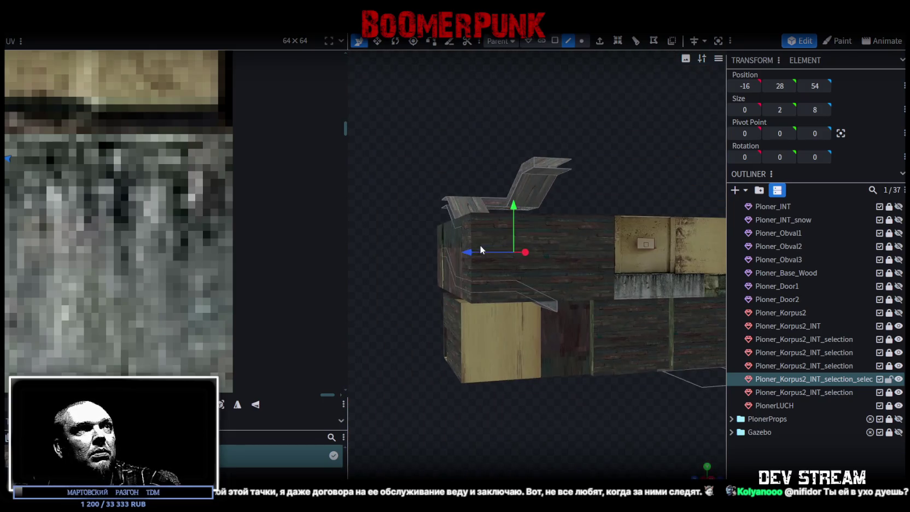
mouse_move(448, 146)
mouse_down()
mouse_move(551, 199)
mouse_move(596, 400)
mouse_move(527, 403)
mouse_move(517, 324)
mouse_move(501, 306)
mouse_up()
- Save the project as Build19.bbmodel
key(ctrl+s)
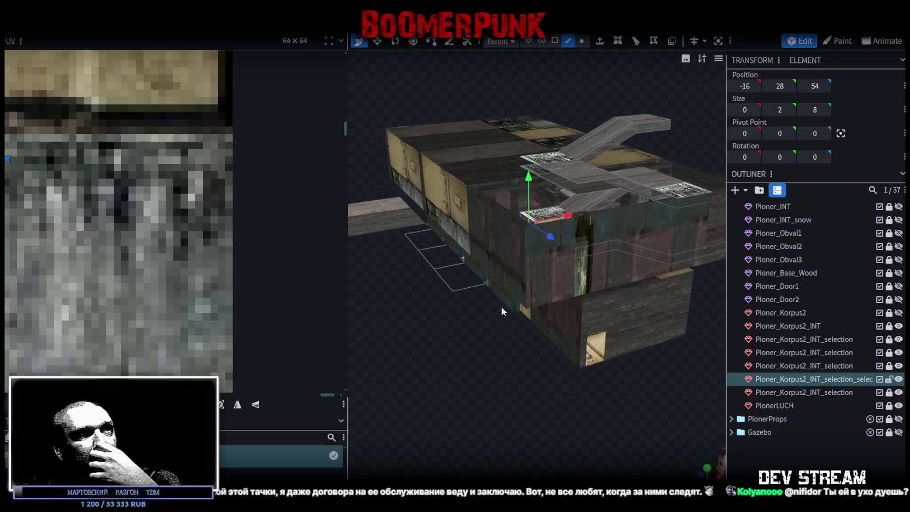
scroll(543, 347, up, 3)
scroll(542, 347, down, 3)
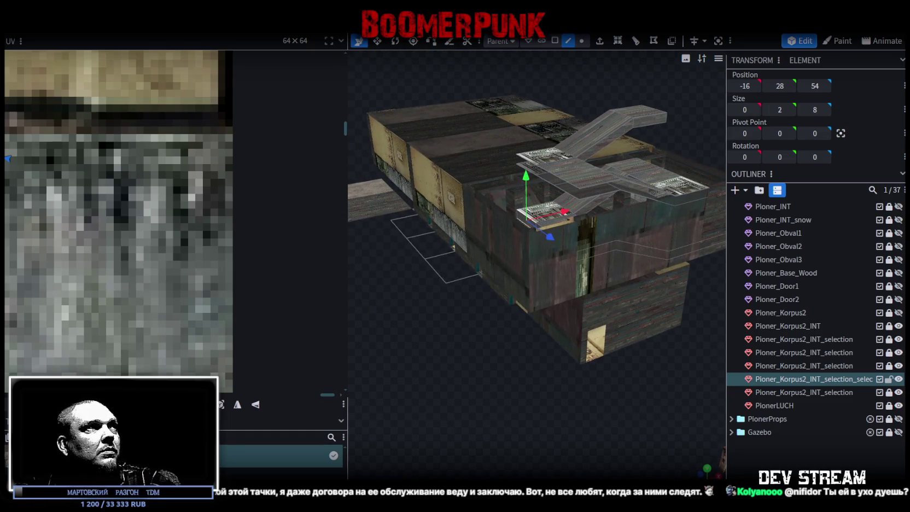
- Export the model as FBX, overwriting Build19.fbx, and return to Unity
click(84, 26)
mouse_move(142, 217)
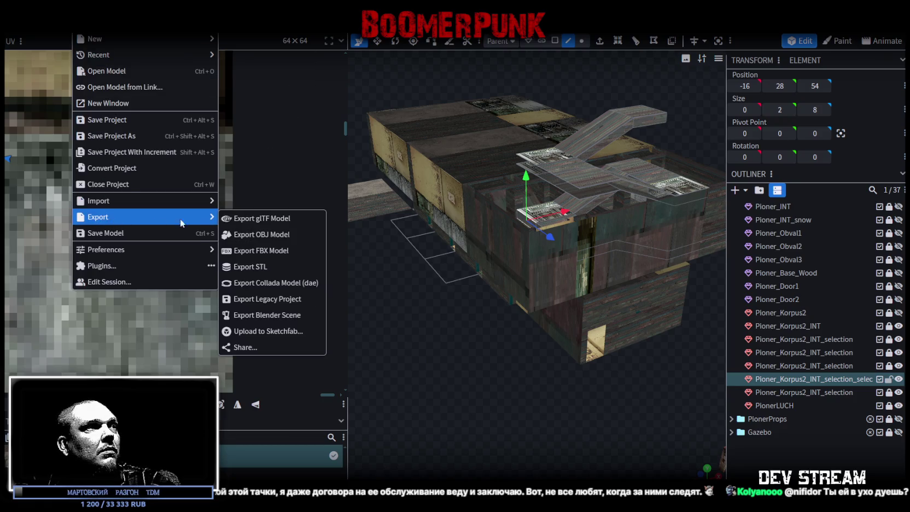
click(272, 253)
click(484, 156)
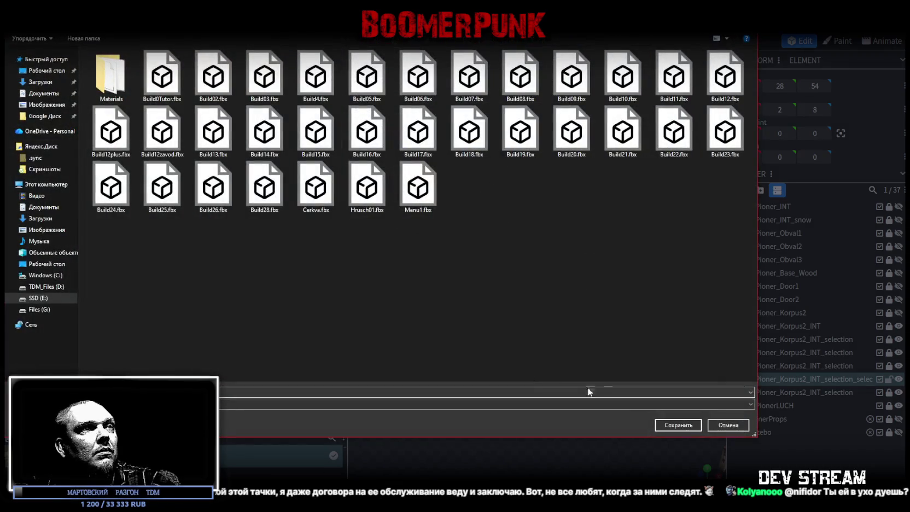
click(674, 428)
click(477, 261)
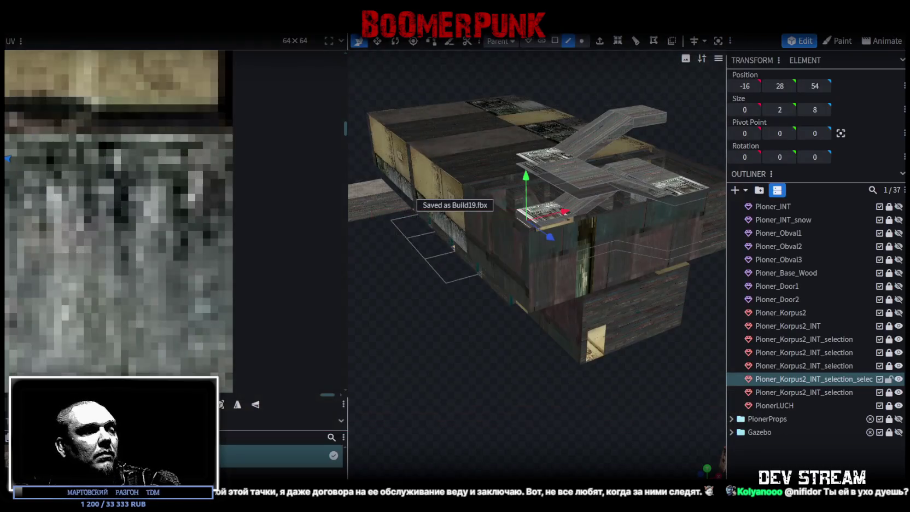
key(ctrl+z)
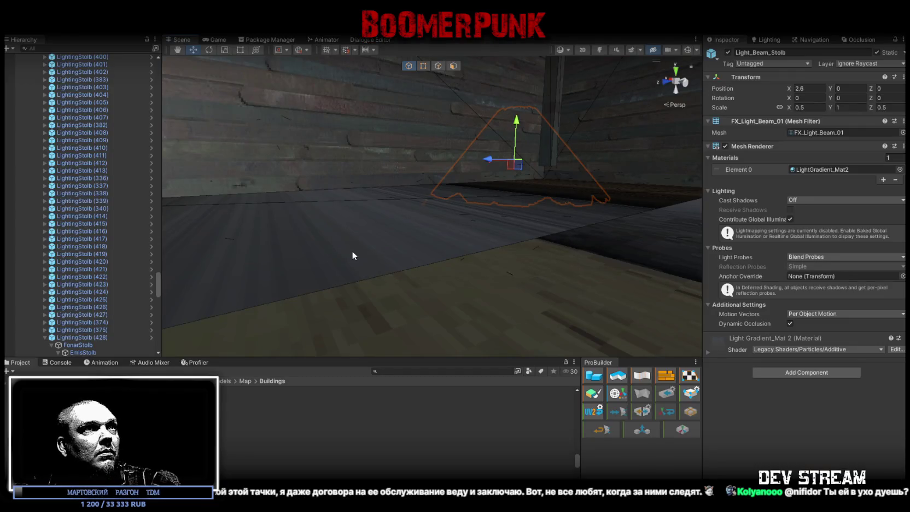
- Select the Pioner_Korpus2_INT_selection_1 stair mesh in the scene and copy its position
click(482, 249)
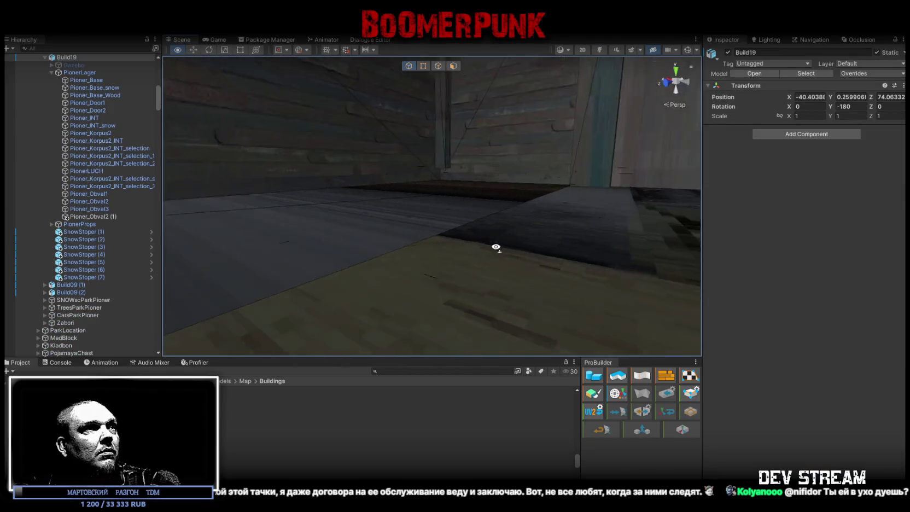
mouse_move(482, 250)
right_down()
mouse_move(639, 277)
mouse_move(382, 293)
right_up()
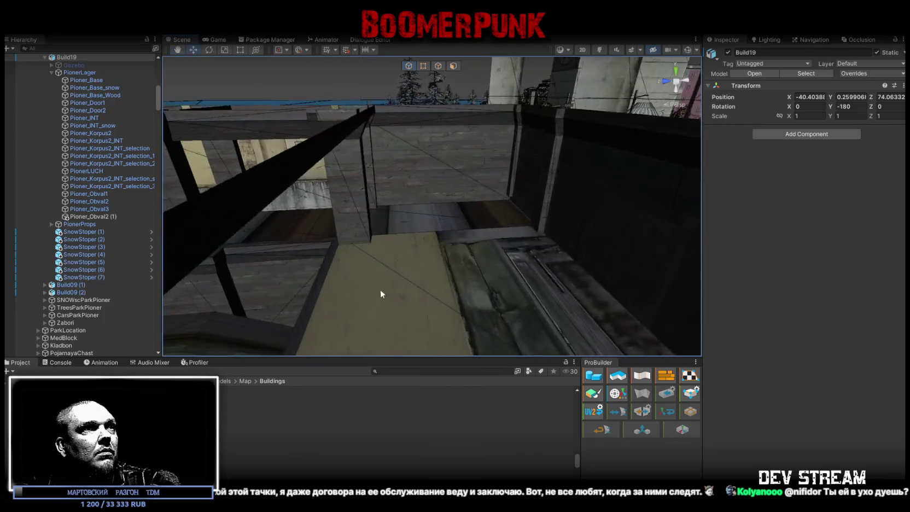
click(402, 291)
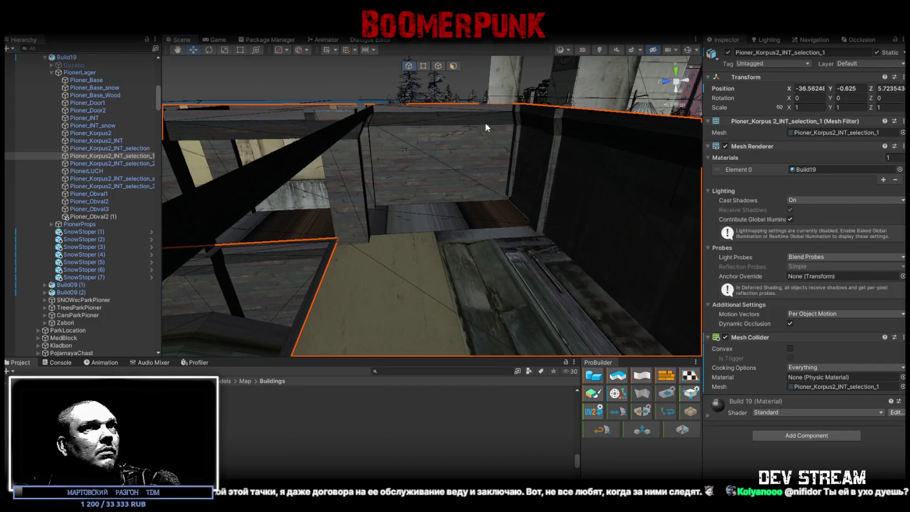
right_click(790, 89)
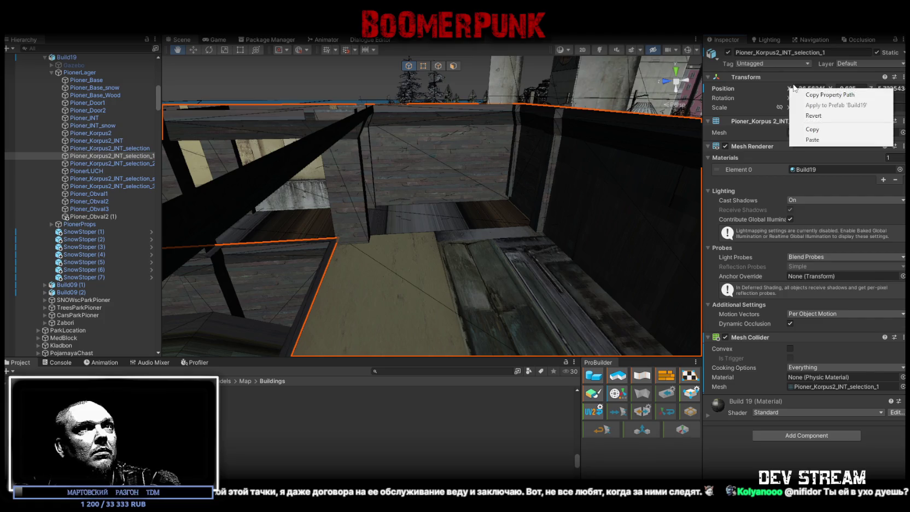
click(813, 95)
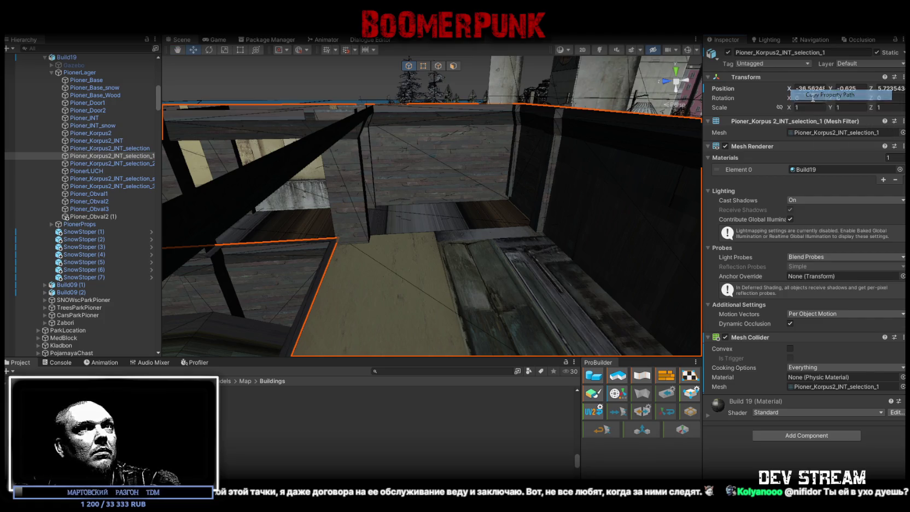
- Multi-select Pioner_Korpus2_INT and its selection pieces in the Hierarchy
click(139, 148)
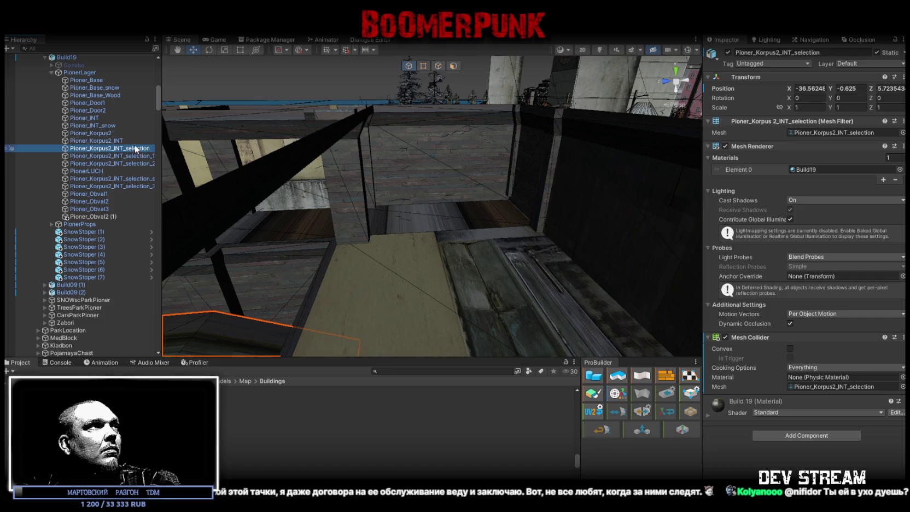
shift+click(129, 156)
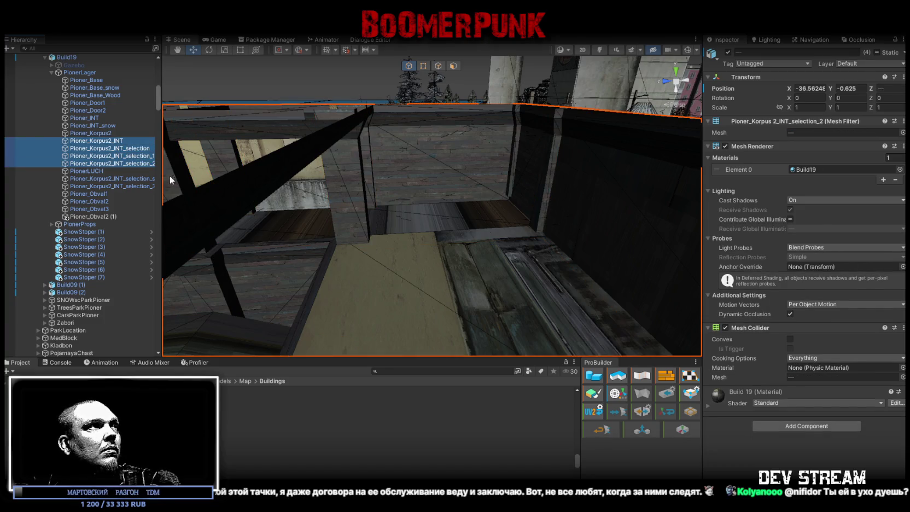
ctrl+click(134, 186)
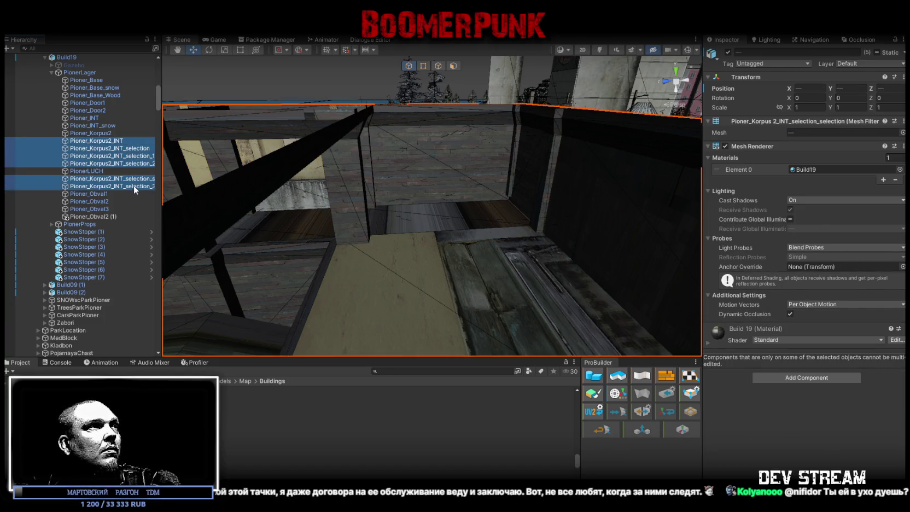
right_click(795, 90)
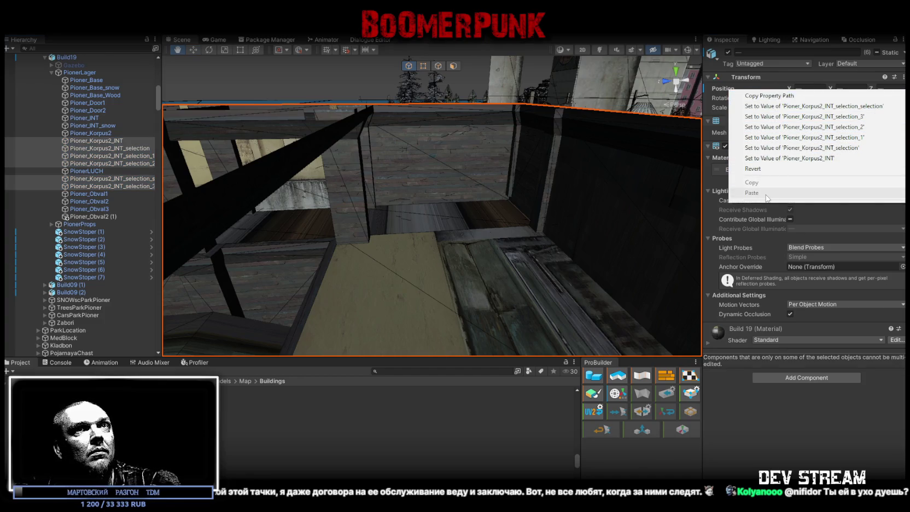
click(125, 140)
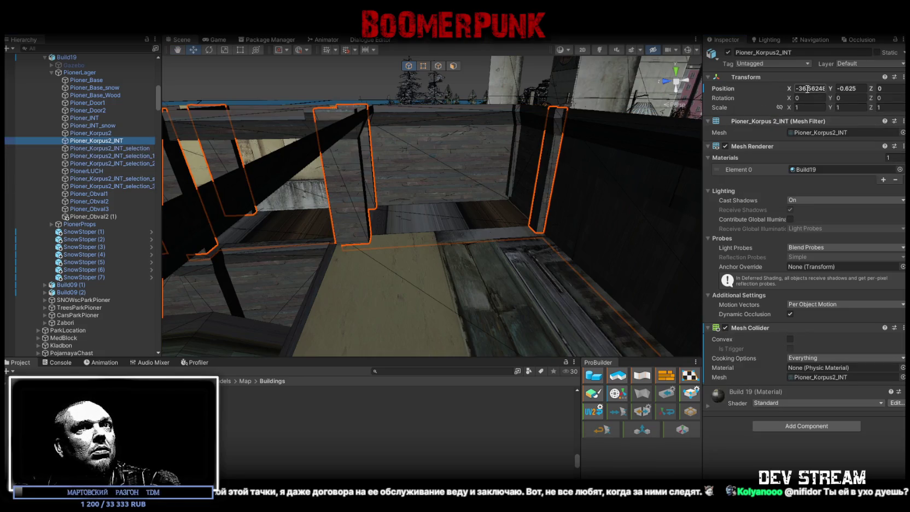
shift+click(138, 156)
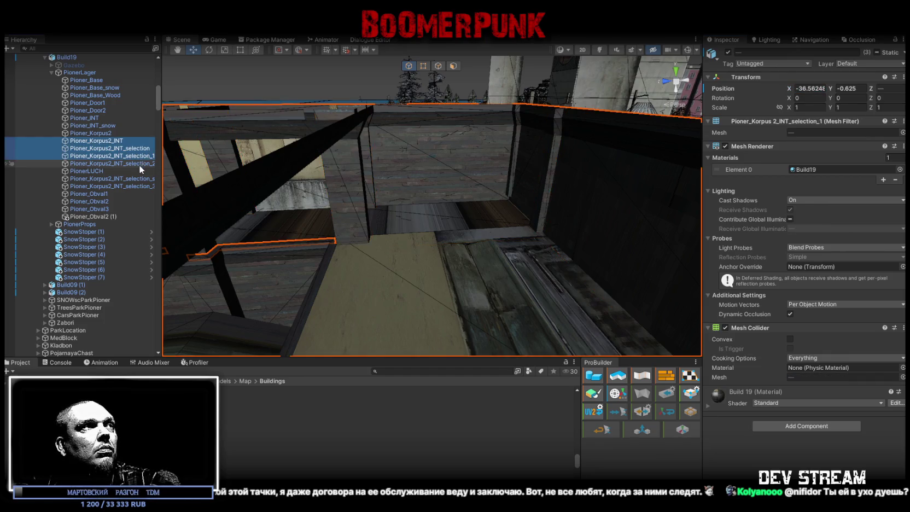
ctrl+click(137, 186)
- Set their shared Position to X -36.56248 and Y -0.625
click(810, 88)
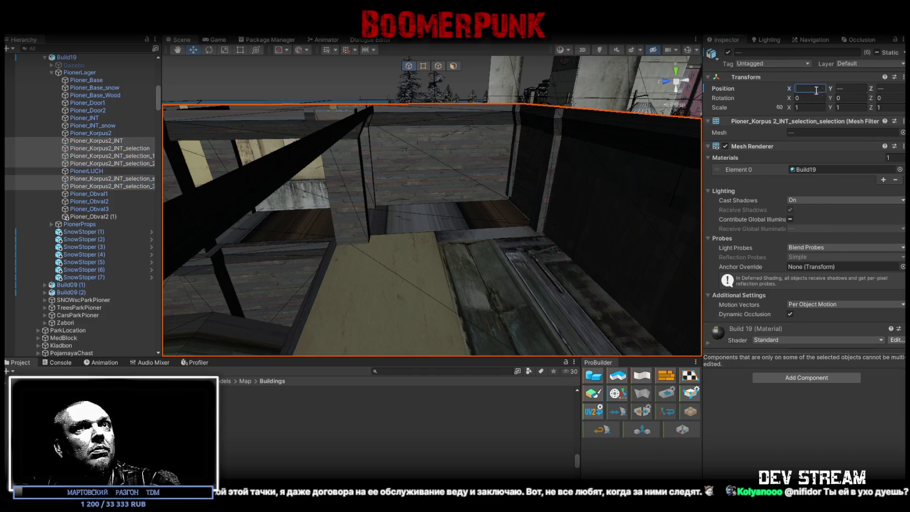
key(ctrl+v)
click(851, 88)
text(-0.)
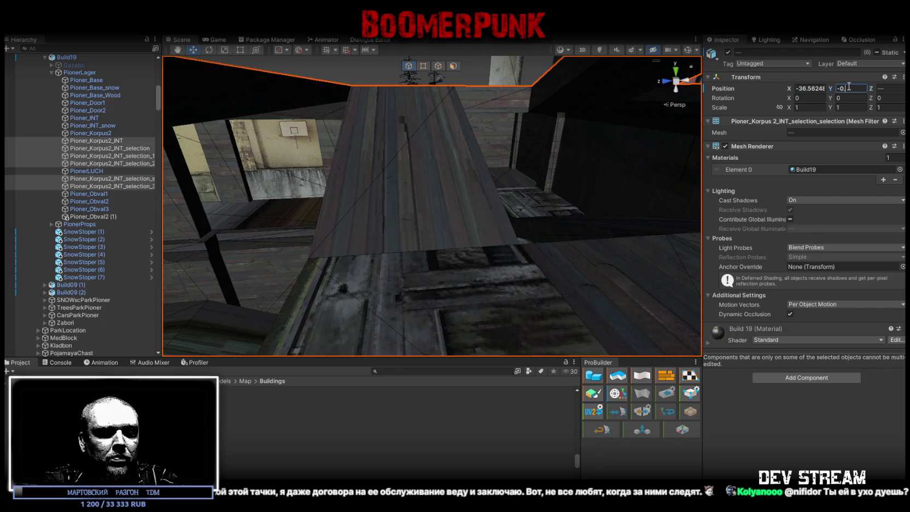
text(625)
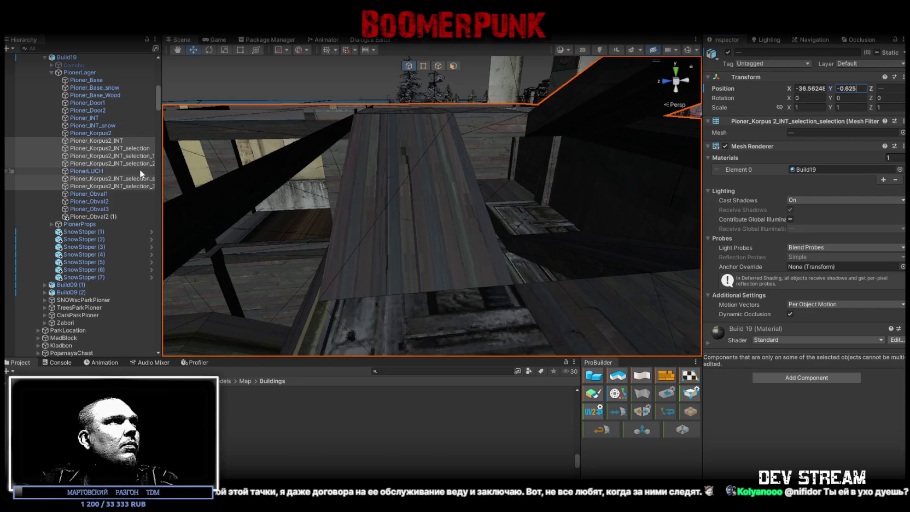
click(102, 134)
click(109, 141)
- Fly the Scene camera into the Korpus2 building and look around its interior
mouse_move(315, 179)
right_down()
mouse_move(414, 158)
mouse_move(432, 241)
right_up()
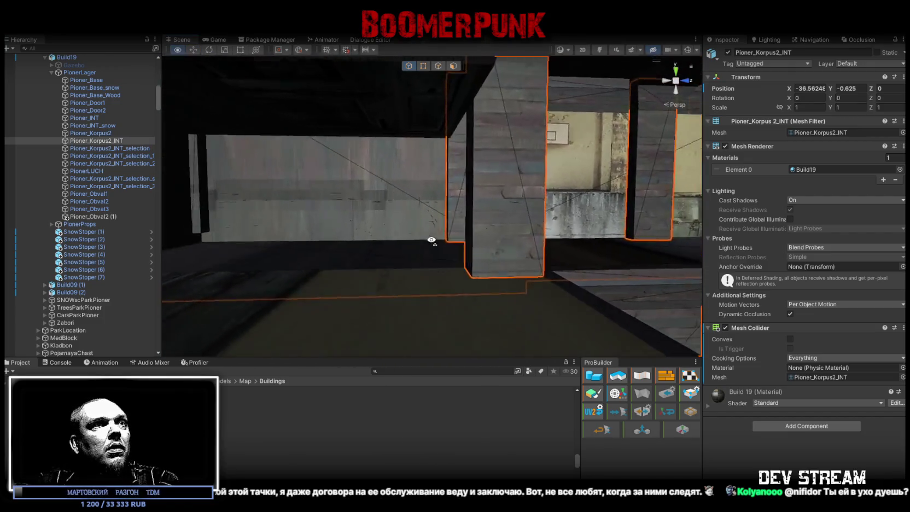
mouse_move(431, 241)
right_down()
mouse_move(412, 248)
mouse_move(430, 264)
mouse_move(427, 293)
mouse_move(438, 199)
mouse_move(442, 241)
right_up()
mouse_move(368, 184)
right_down()
mouse_move(375, 187)
mouse_move(359, 142)
mouse_move(345, 193)
mouse_move(386, 215)
right_up()
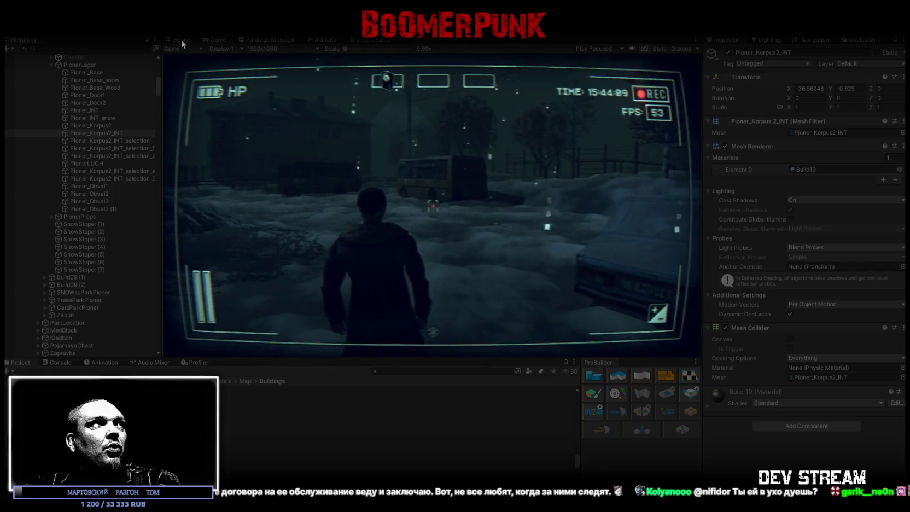
- During play, select and frame the Pioner_Korpus2_INT_selection_selection stair piece in the Scene view
click(182, 40)
right_drag(383, 181, 402, 176)
click(402, 175)
key(f)
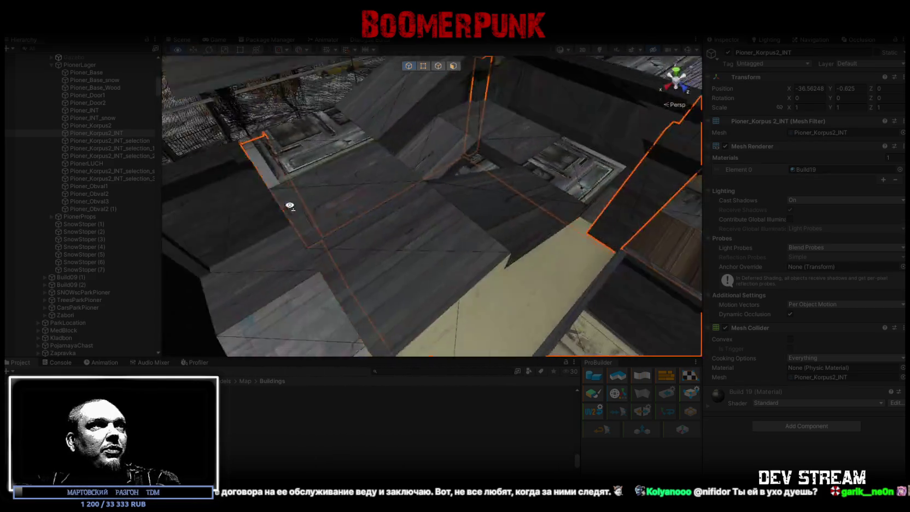
mouse_move(381, 215)
right_down()
mouse_move(376, 182)
mouse_move(356, 186)
right_up()
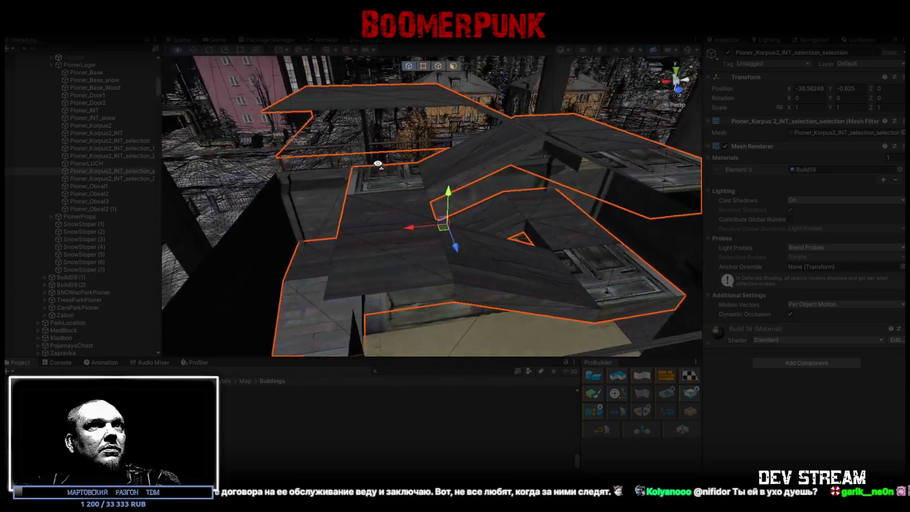
click(814, 363)
click(789, 391)
- Select Pioner_Korpus2_INT_selection_1 and Pioner_Korpus2 in the building, then try saving the scene
mouse_move(495, 207)
right_down()
mouse_move(504, 219)
mouse_move(482, 257)
mouse_move(726, 220)
mouse_move(442, 163)
mouse_move(376, 160)
mouse_move(572, 224)
mouse_move(414, 39)
right_up()
click(482, 257)
click(480, 258)
click(458, 166)
key(ctrl+s)
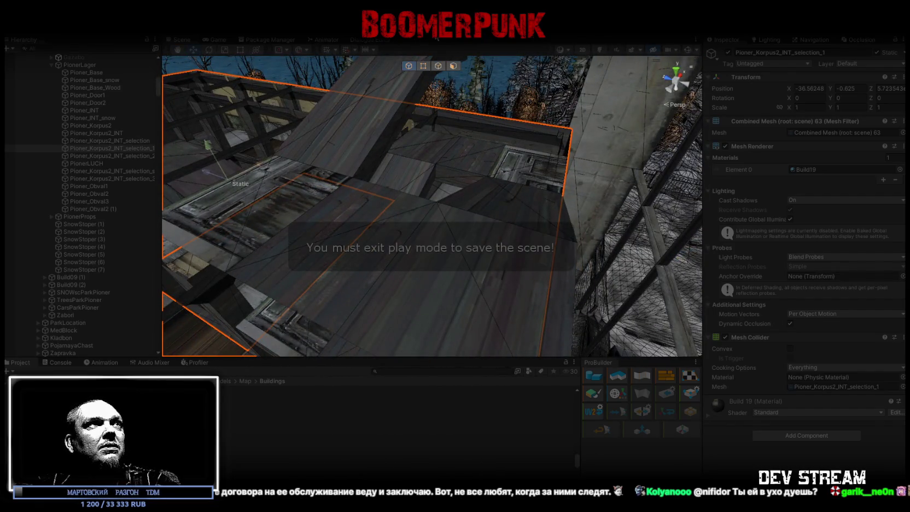
- Walk through the interior in the maximized Game view with the tablet out, then switch to Blockbench
click(222, 39)
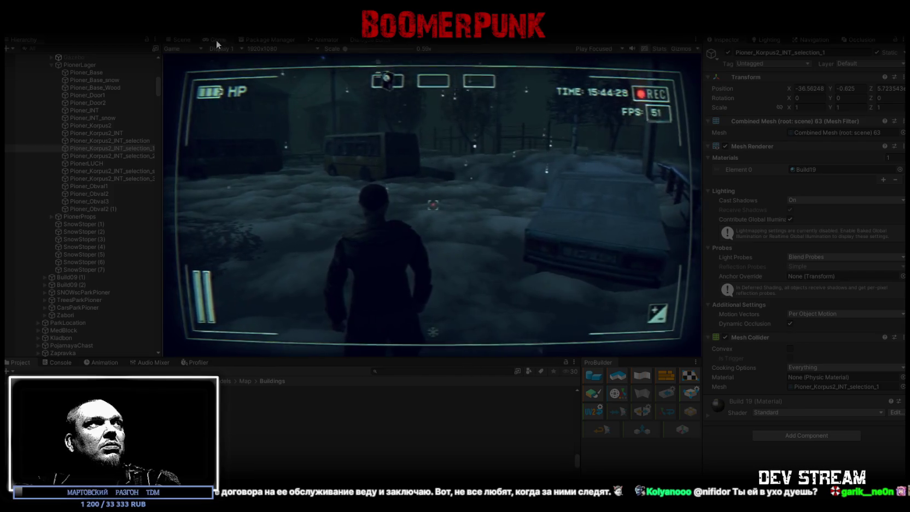
double_click(216, 40)
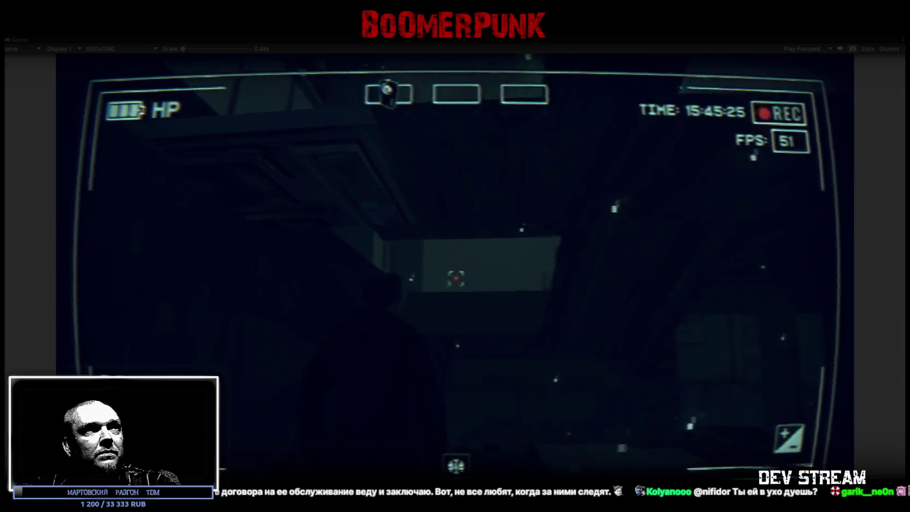
key(Tab)
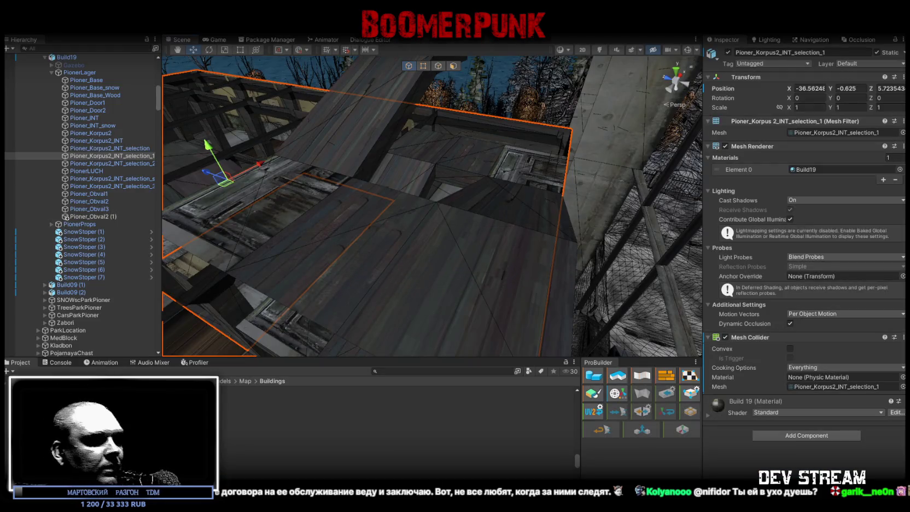
key(alt+Tab)
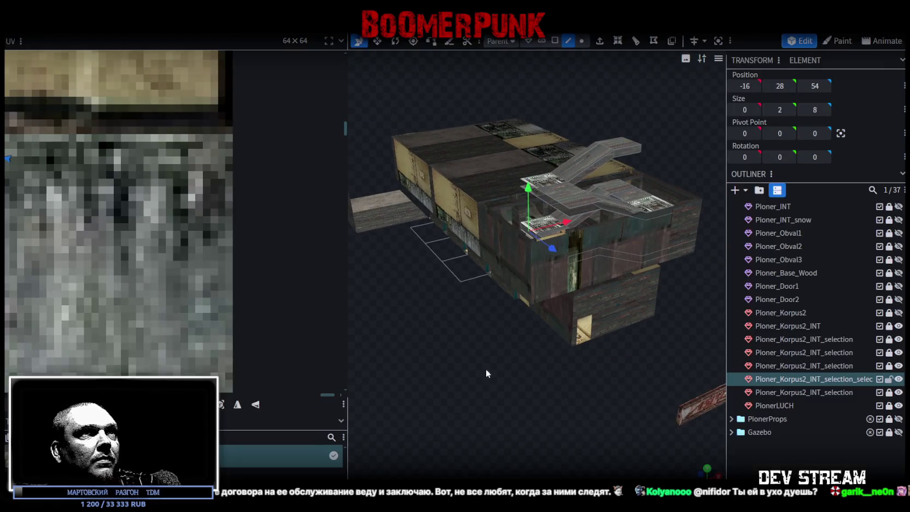
- Orbit to a side view and hide the Pioner_Korpus2_INT_selection wall piece
drag(485, 368, 592, 434)
right_drag(617, 386, 690, 437)
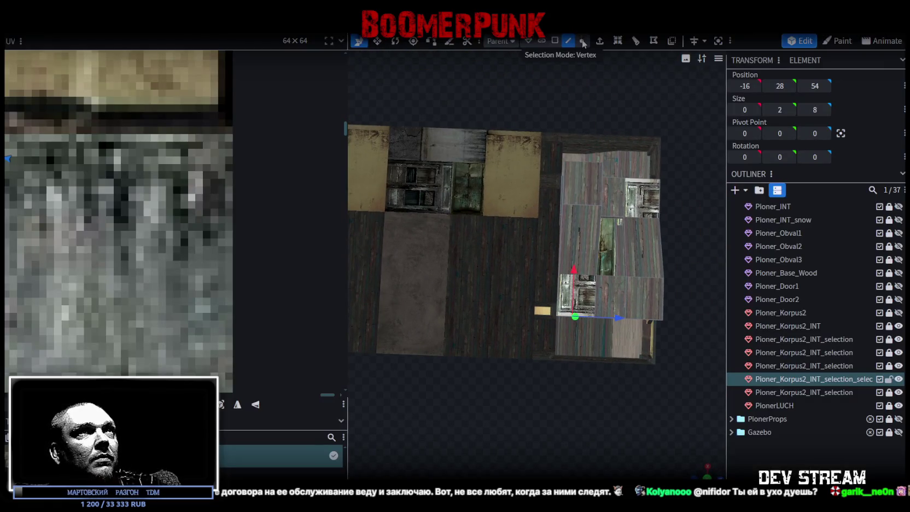
right_drag(624, 101, 501, 140)
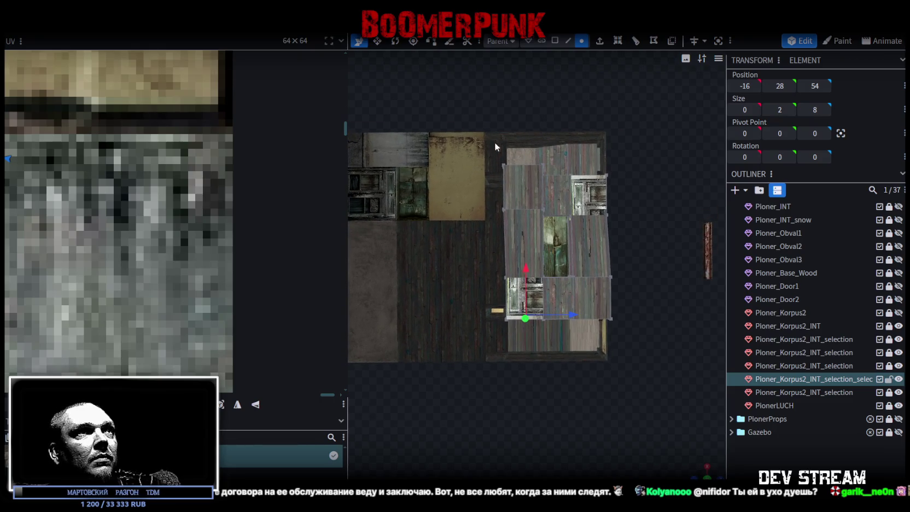
mouse_move(544, 193)
mouse_down()
mouse_move(623, 282)
mouse_move(638, 219)
mouse_up()
click(899, 353)
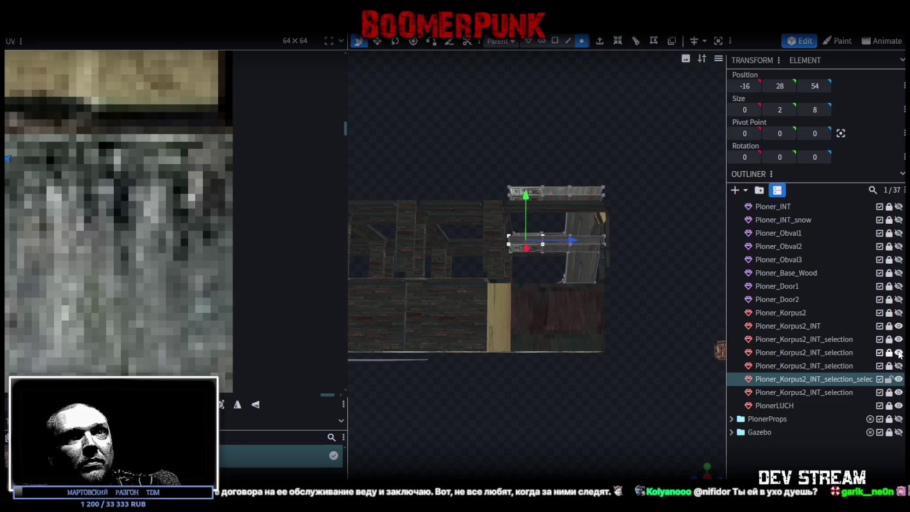
scroll(660, 345, up, 3)
- Select stair beam vertices and push the section 5 units deeper along the depth axis
ctrl+drag(474, 136, 512, 290)
mouse_move(504, 238)
ctrl+mouse_down()
mouse_move(491, 231)
mouse_move(546, 383)
ctrl+mouse_up()
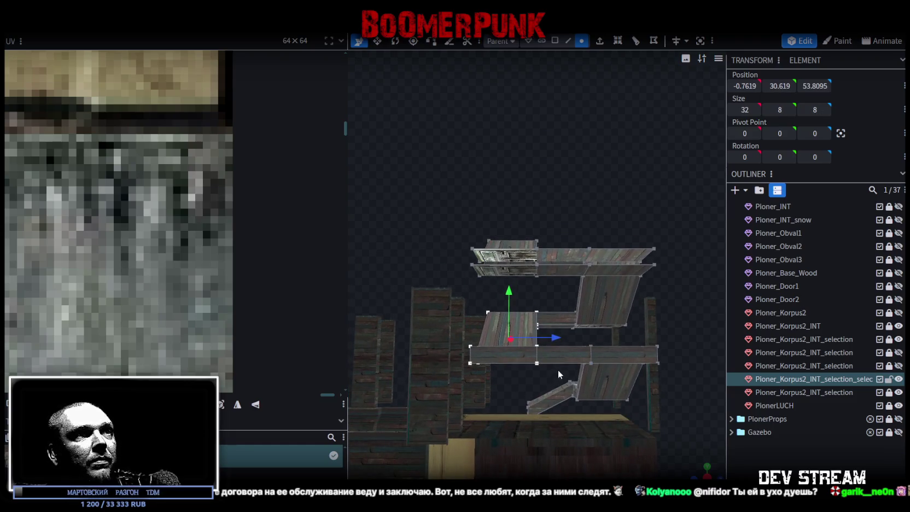
drag(456, 300, 566, 332)
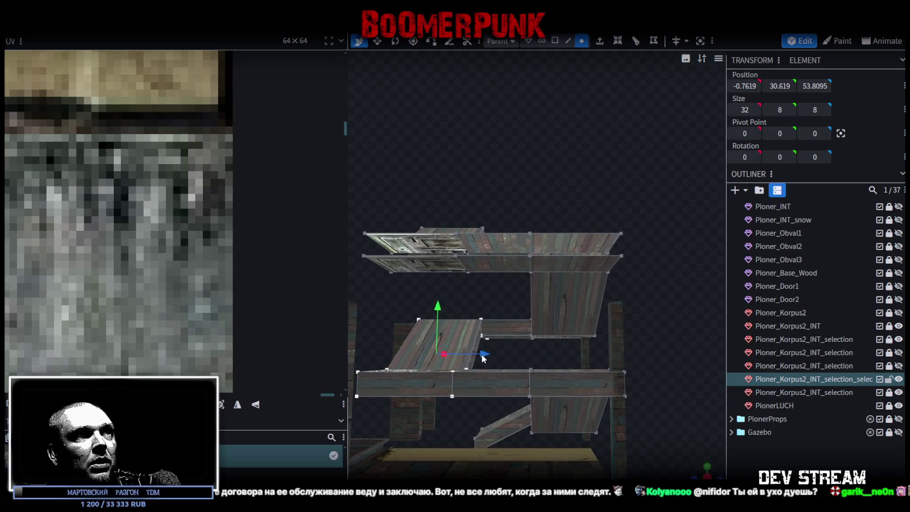
drag(483, 358, 524, 359)
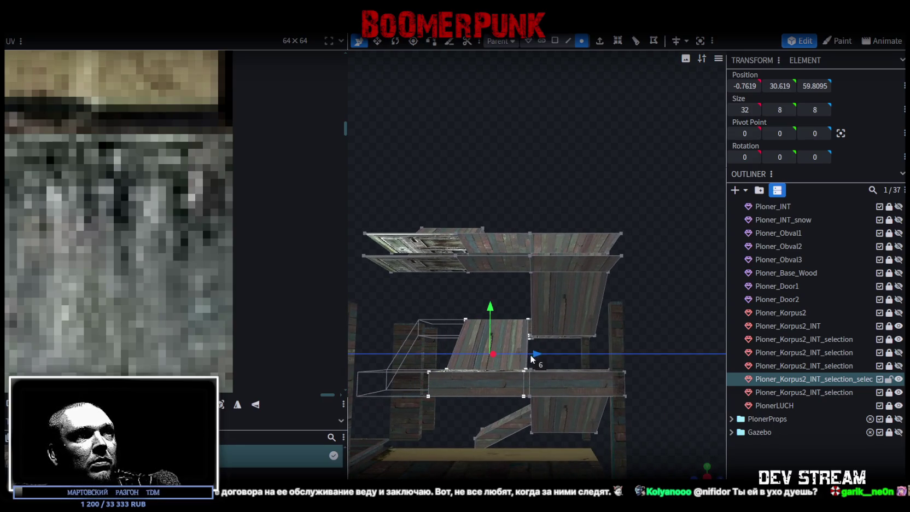
drag(528, 358, 528, 358)
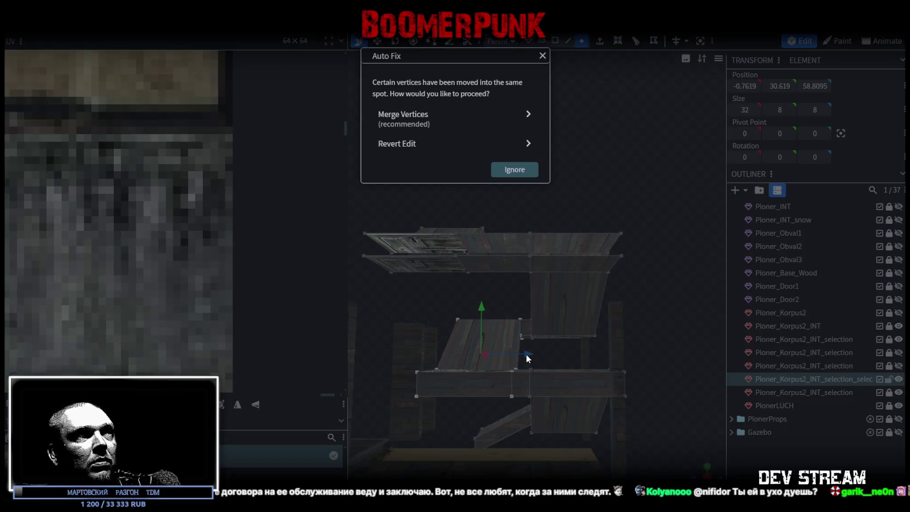
key(Escape)
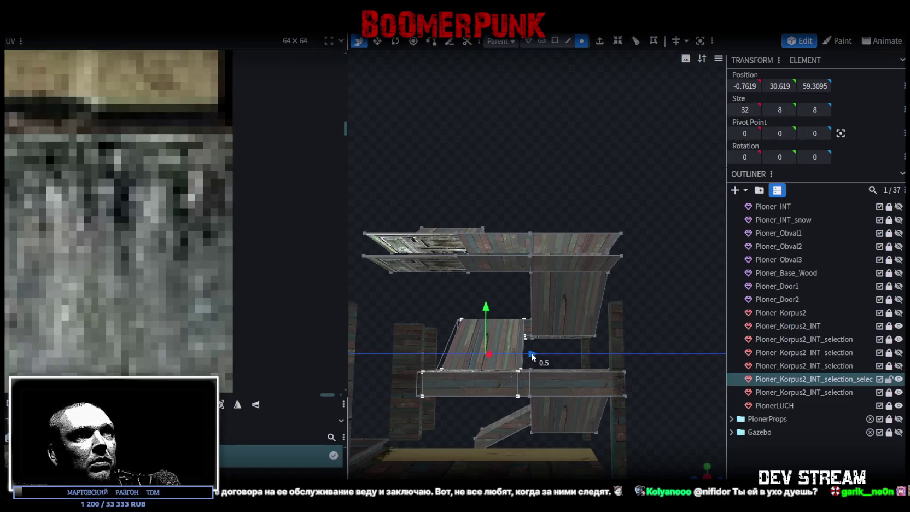
- Shift stair sections onto the neighbouring beams and merge the overlapping vertices
drag(531, 352, 531, 353)
click(464, 115)
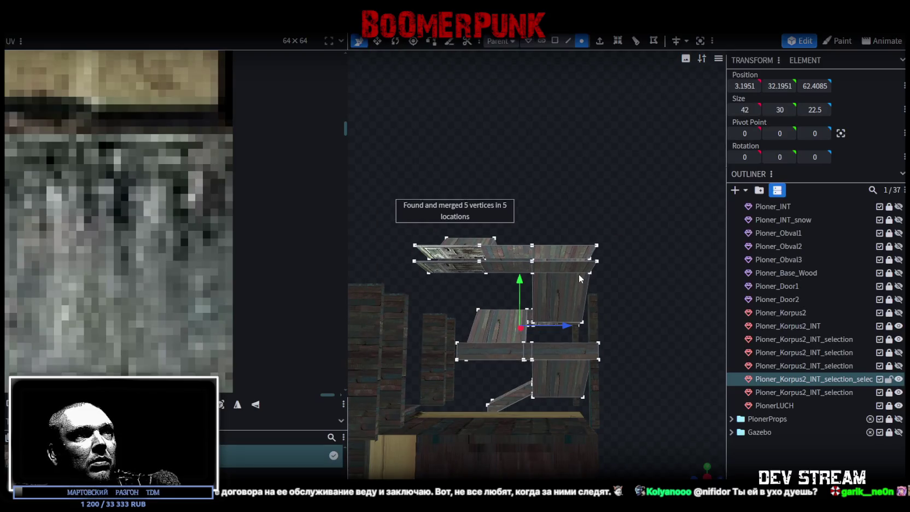
drag(517, 275, 517, 275)
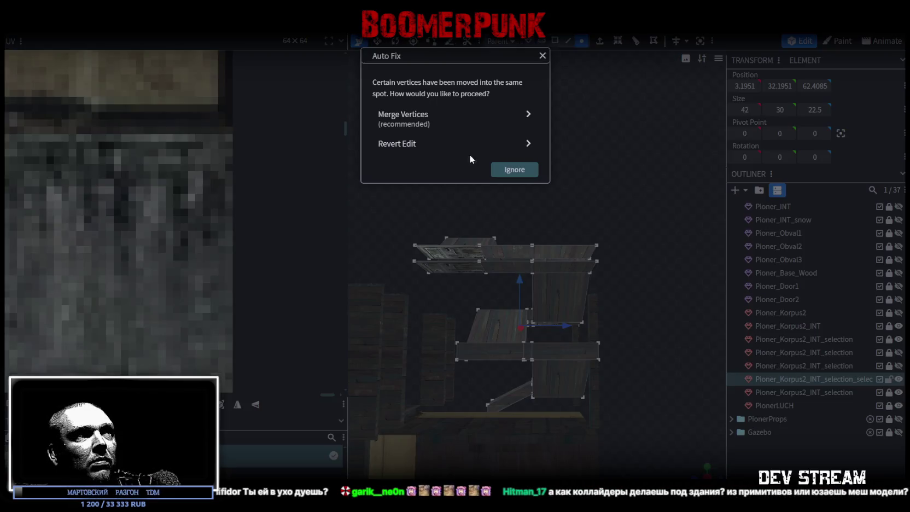
click(420, 120)
mouse_move(495, 331)
middle_down()
mouse_move(518, 420)
mouse_move(574, 412)
mouse_move(527, 380)
mouse_move(509, 384)
mouse_move(613, 391)
mouse_move(492, 418)
mouse_move(642, 438)
mouse_move(569, 408)
mouse_move(644, 416)
mouse_move(535, 206)
mouse_move(541, 285)
mouse_move(541, 263)
mouse_move(424, 243)
mouse_move(462, 189)
mouse_move(464, 173)
mouse_move(453, 168)
mouse_move(461, 154)
mouse_move(525, 345)
mouse_move(569, 302)
mouse_move(436, 293)
mouse_move(428, 278)
mouse_move(429, 293)
mouse_move(357, 341)
mouse_move(133, 325)
mouse_move(151, 289)
mouse_move(168, 283)
mouse_move(288, 281)
mouse_move(416, 301)
mouse_move(472, 347)
mouse_move(552, 372)
mouse_move(410, 349)
mouse_move(651, 315)
mouse_move(595, 338)
mouse_move(575, 326)
mouse_move(533, 326)
mouse_move(611, 323)
middle_up()
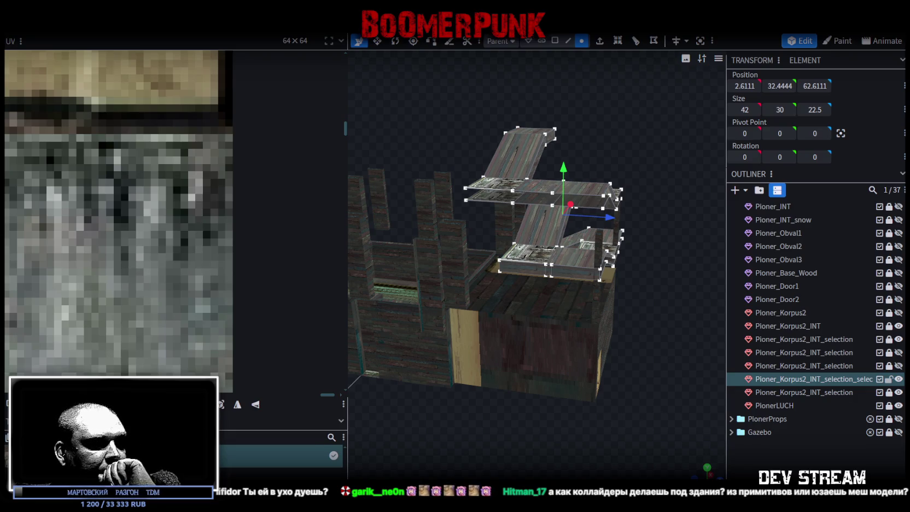
- Switch to Unity and fly over the town past OTEL_base toward the apartment blocks
key(alt+Tab)
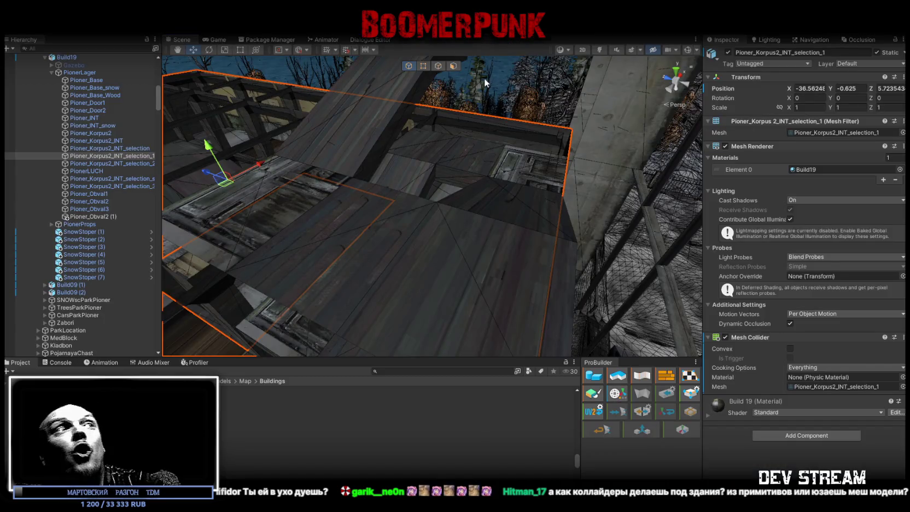
scroll(666, 320, down, 5)
mouse_move(666, 320)
right_down()
mouse_move(854, 231)
mouse_move(610, 156)
right_up()
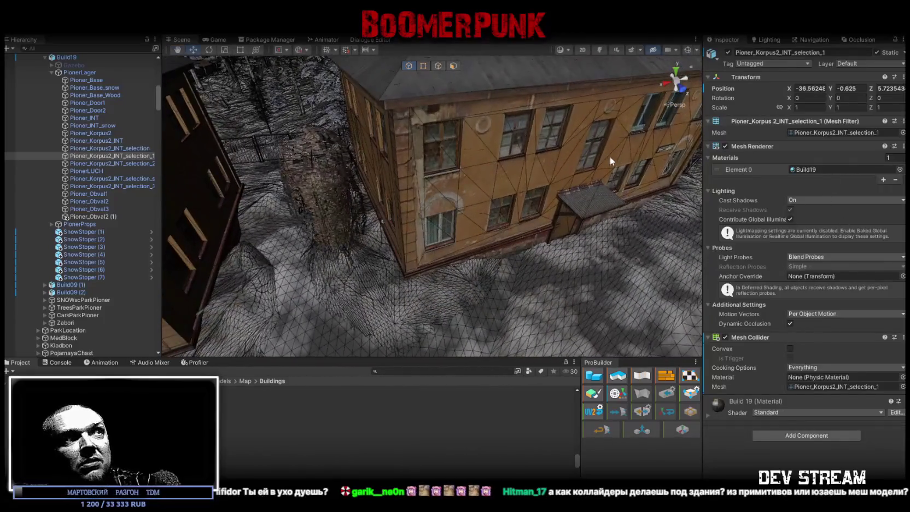
click(537, 165)
mouse_move(715, 263)
right_down()
mouse_move(390, 136)
mouse_move(443, 121)
right_up()
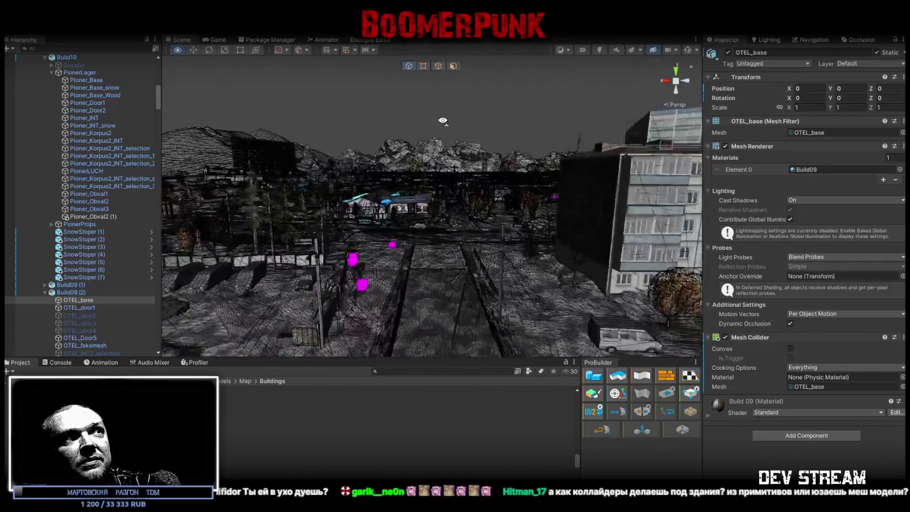
- Select the Med_Door2 door among the door wall pieces and frame it
click(416, 174)
mouse_move(443, 121)
right_down()
mouse_move(401, 224)
mouse_move(438, 226)
mouse_move(566, 180)
mouse_move(513, 183)
right_up()
click(438, 226)
click(497, 163)
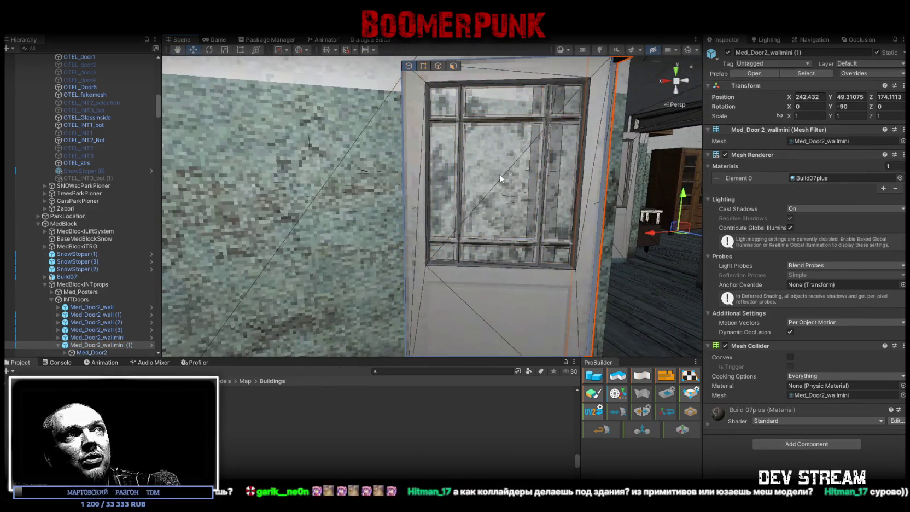
click(499, 174)
click(485, 204)
click(497, 285)
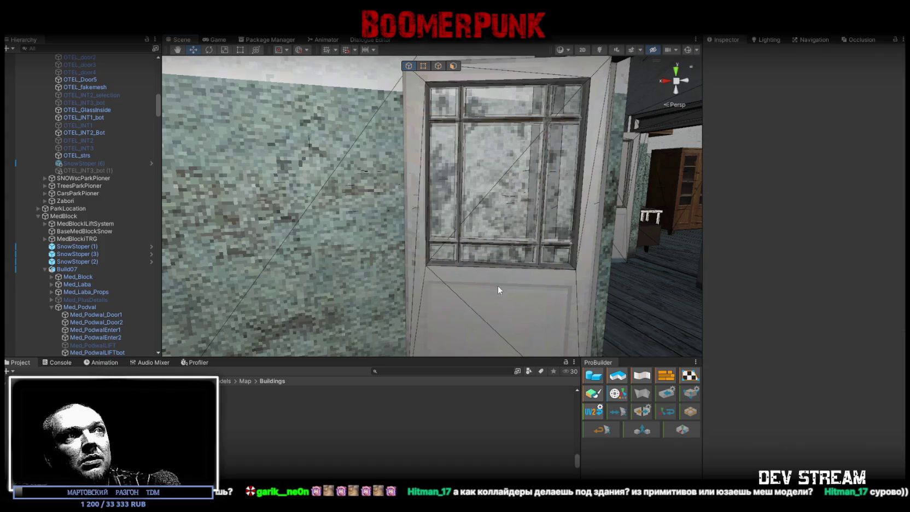
click(498, 288)
key(f)
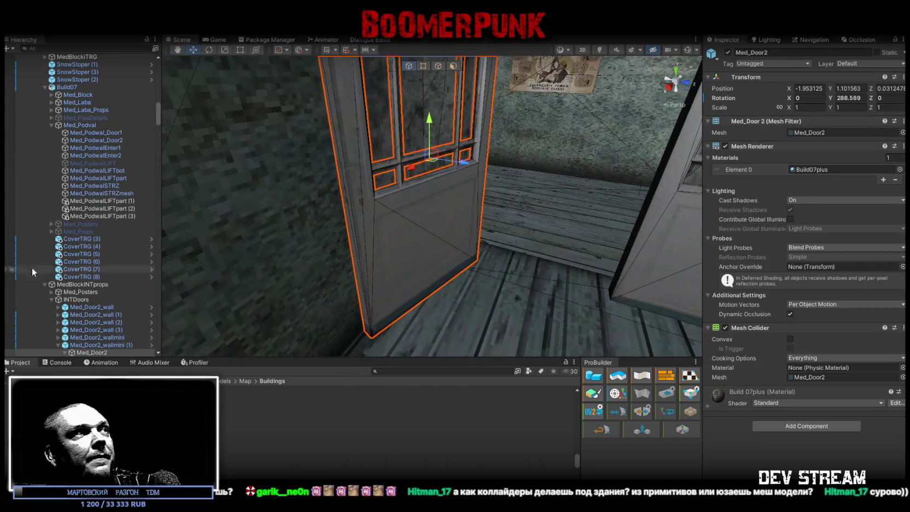
- Select Med_Door2_glass in the Hierarchy, frame it and orbit around the pane
scroll(30, 296, down, 2)
scroll(71, 297, down, 2)
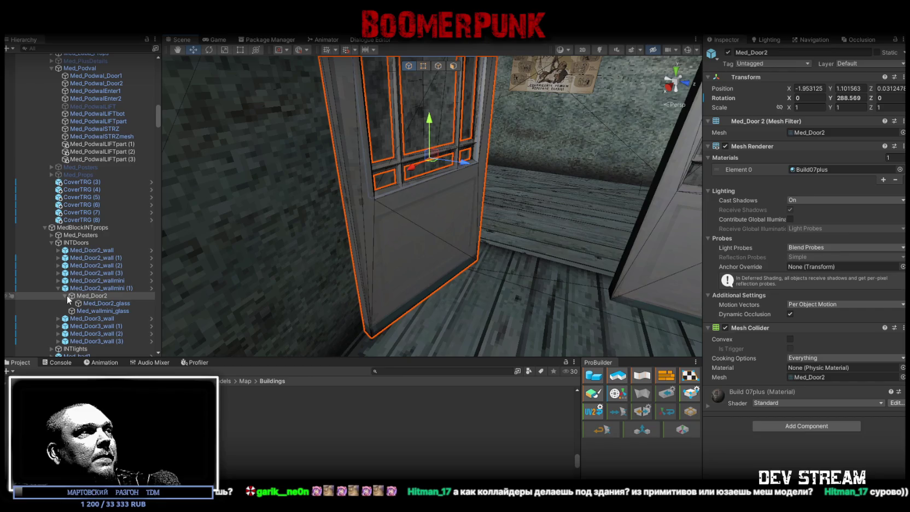
click(94, 303)
key(f)
alt+drag(454, 168, 490, 165)
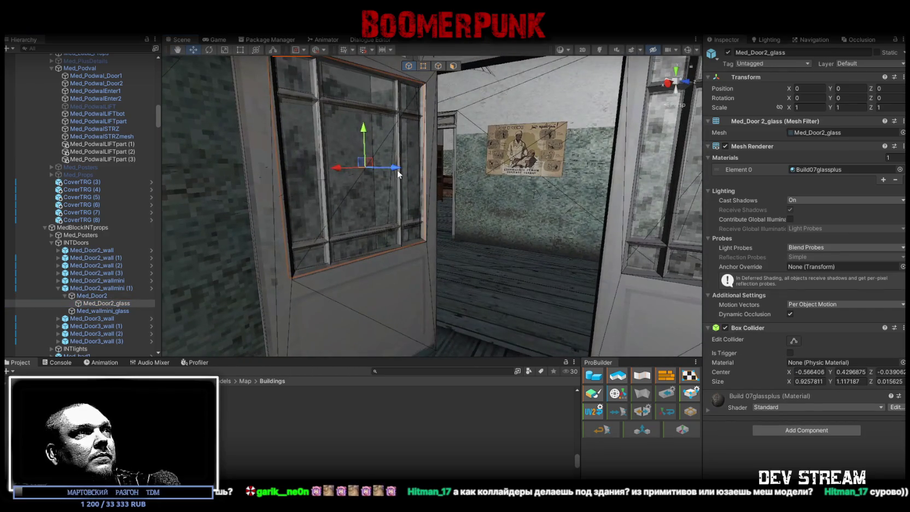
right_drag(491, 165, 379, 187)
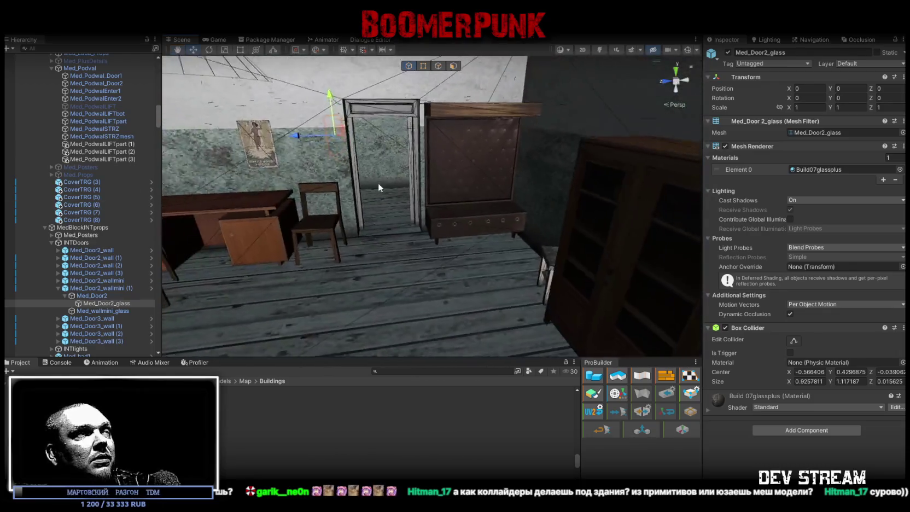
mouse_move(379, 187)
alt+mouse_down()
mouse_move(329, 142)
mouse_move(437, 150)
alt+mouse_up()
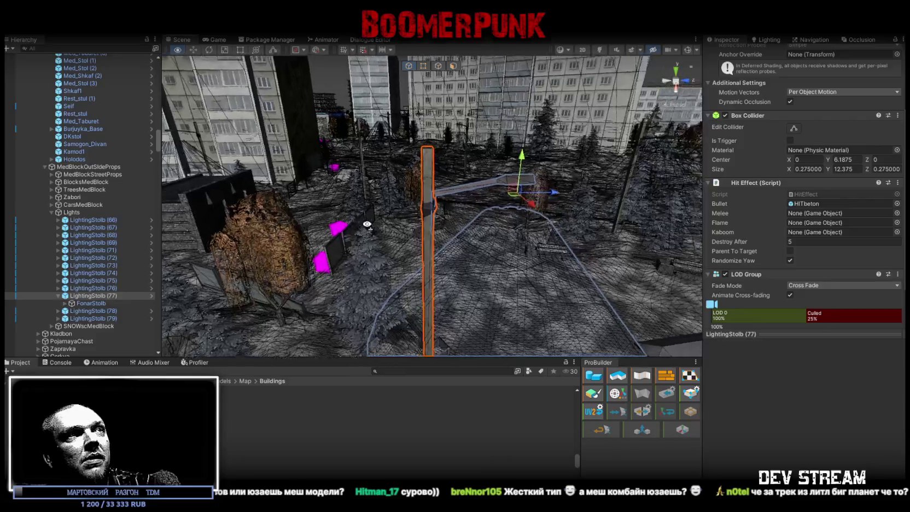
click(475, 182)
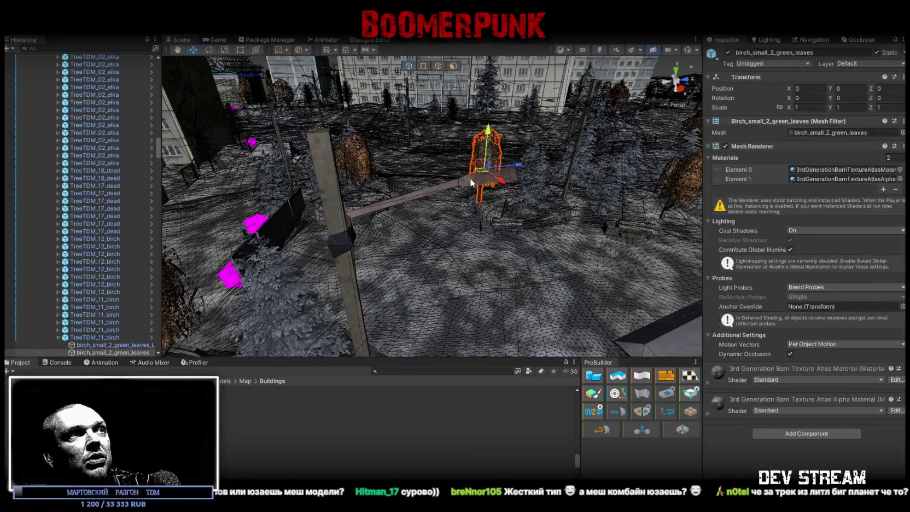
alt+drag(470, 177, 544, 184)
mouse_move(543, 184)
right_down()
mouse_move(517, 199)
mouse_move(473, 182)
mouse_move(390, 173)
mouse_move(253, 203)
right_up()
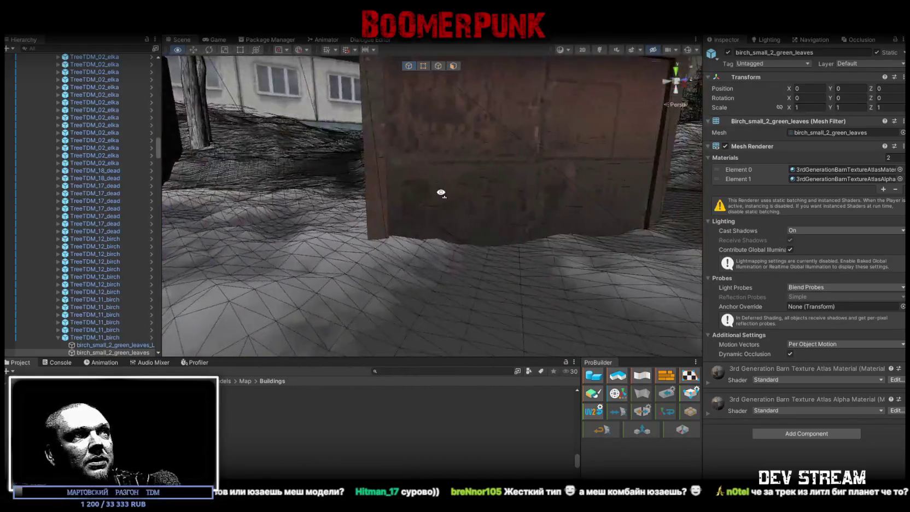
right_drag(253, 204, 510, 222)
click(489, 229)
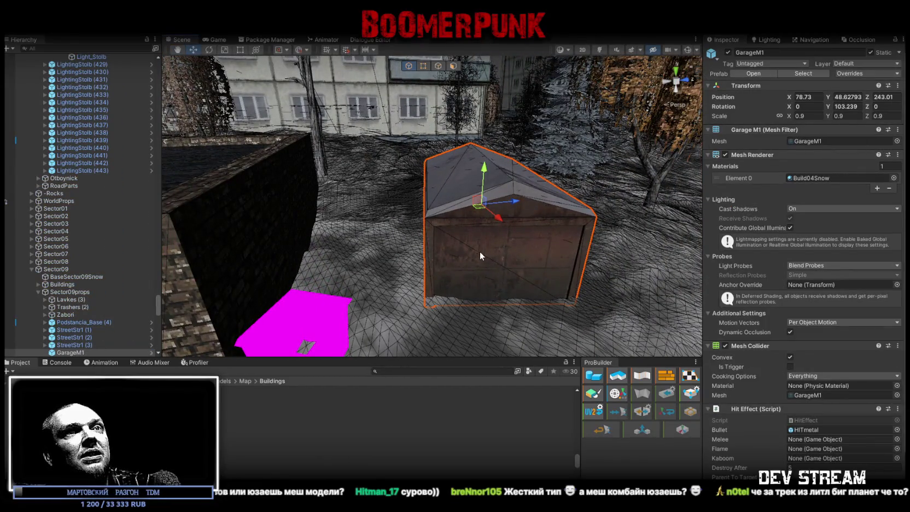
right_drag(481, 251, 435, 247)
click(473, 235)
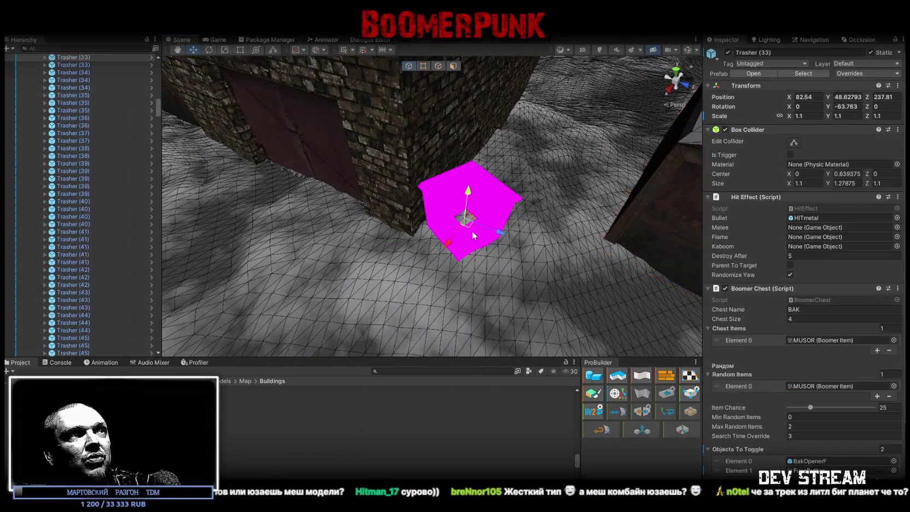
key(f)
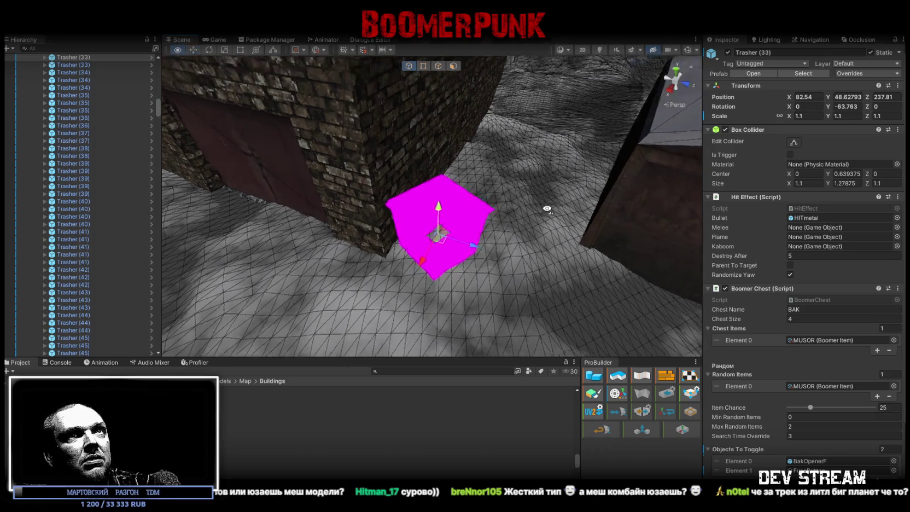
mouse_move(551, 189)
right_down()
mouse_move(604, 136)
mouse_move(420, 143)
right_up()
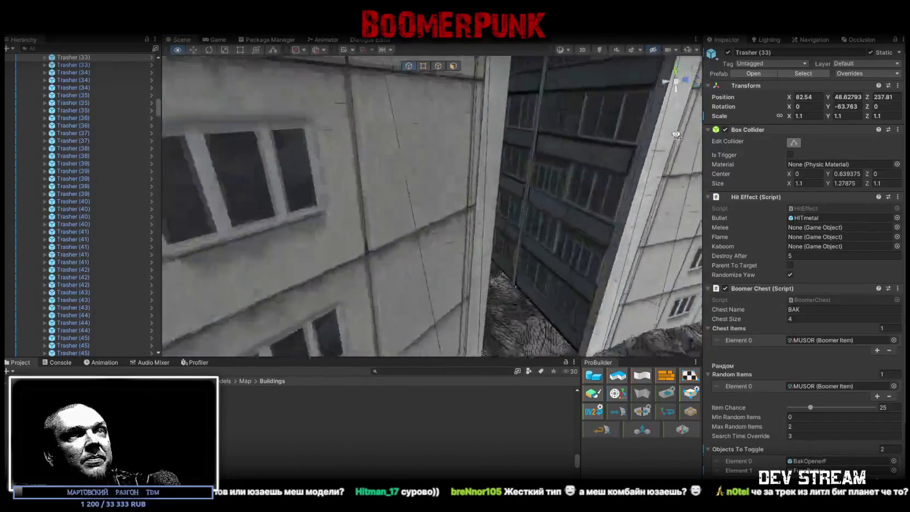
mouse_move(420, 142)
right_down()
mouse_move(598, 155)
mouse_move(786, 188)
right_up()
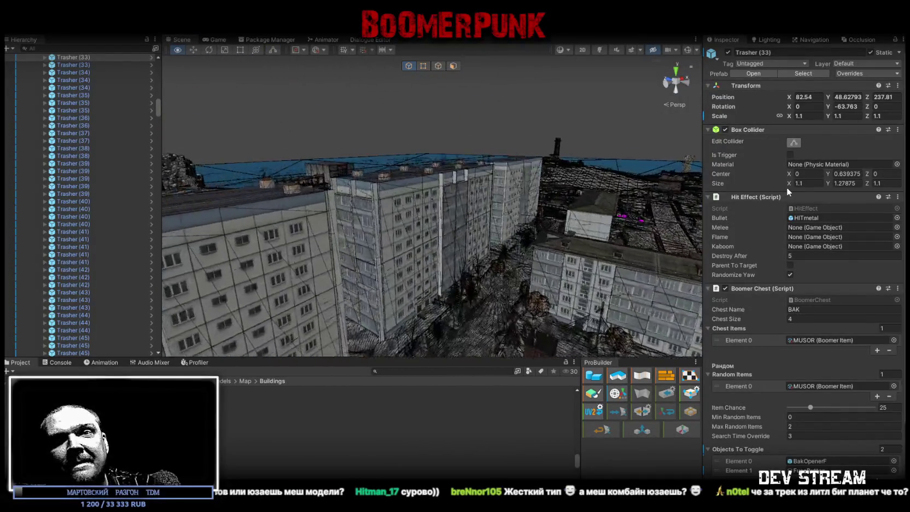
right_drag(786, 187, 786, 186)
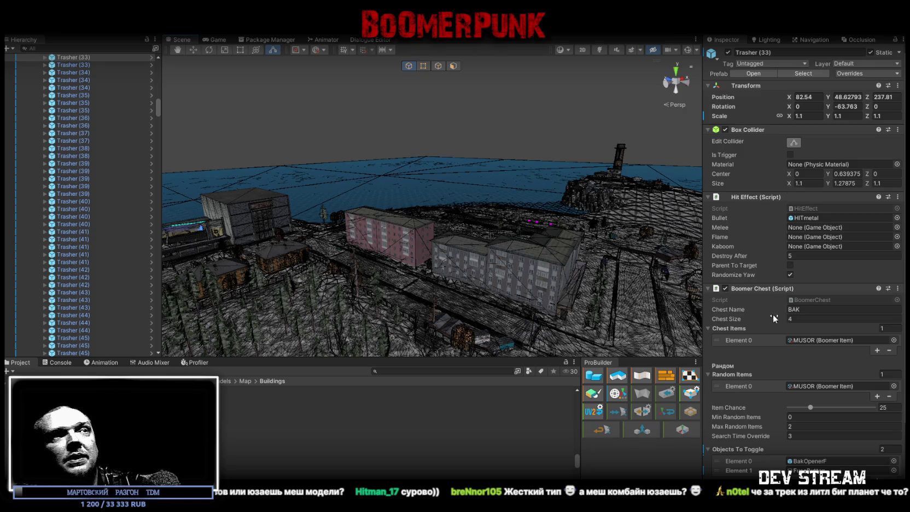
right_drag(484, 211, 776, 209)
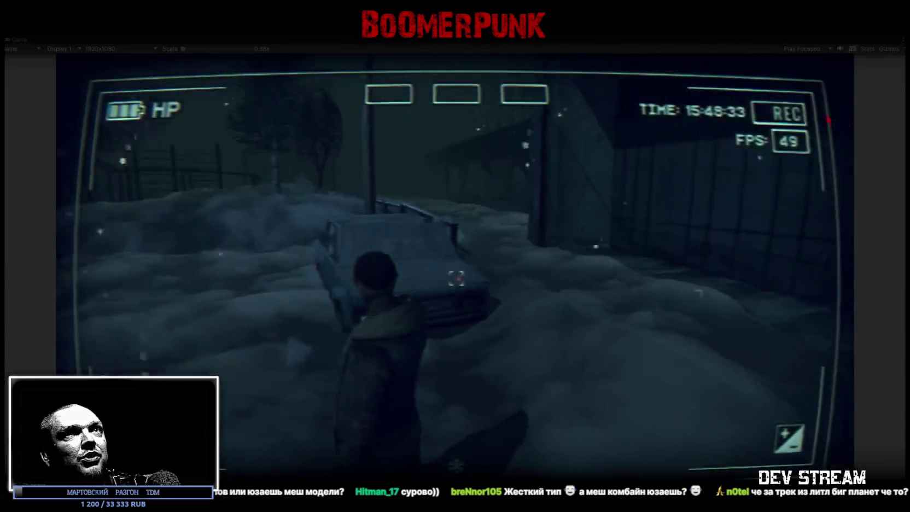
- Enable the Game view Stats overlay, showing about 51 FPS and 173.9k tris
click(868, 49)
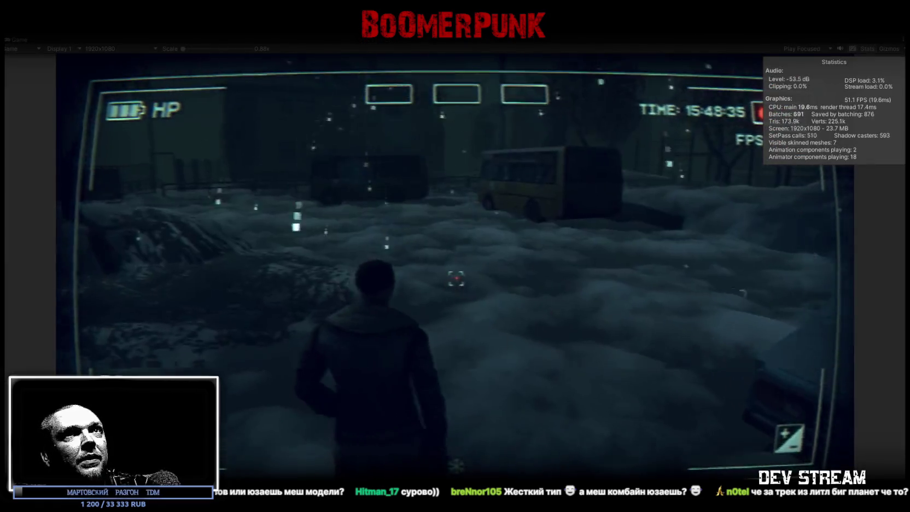
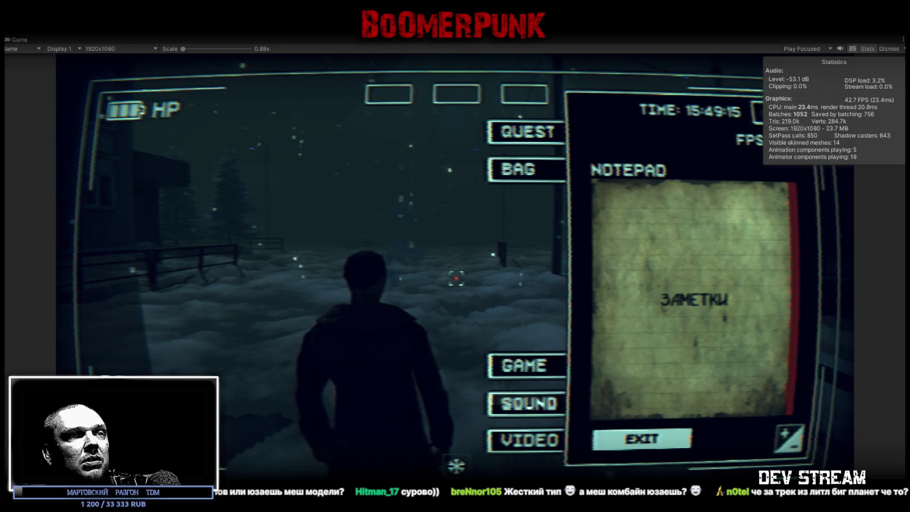
- Switch from the running Unity game to the Chrome page playing the Vocal Trance station
key(alt+Tab)
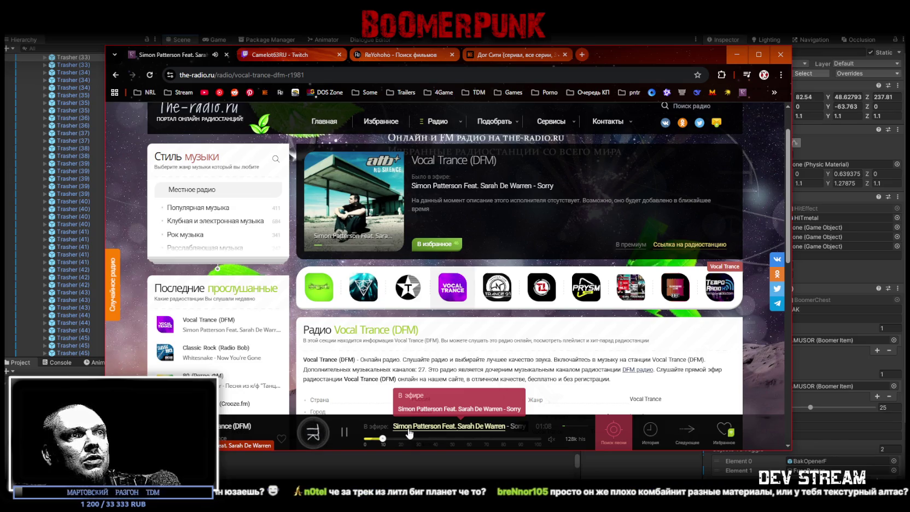
- Leave the radio page and return to the Unity editor's town scene
key(alt+Tab)
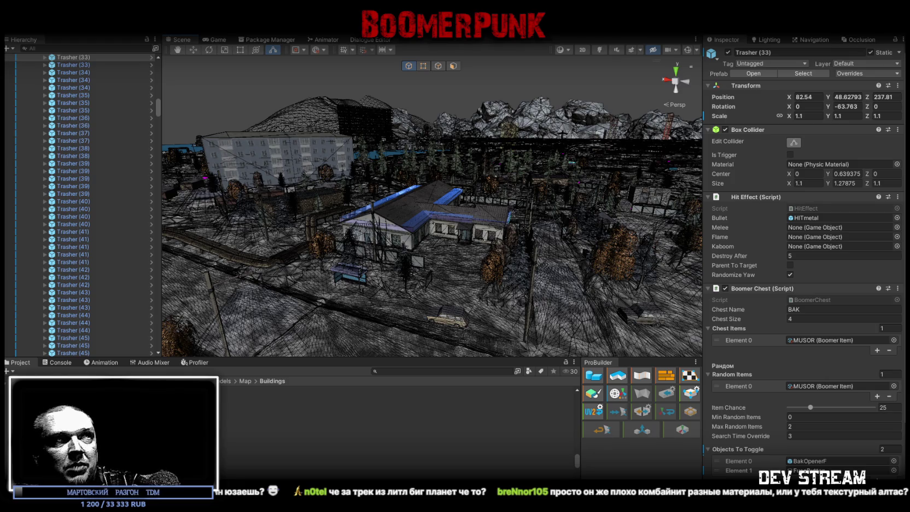
- Fly across the map to the Pioneer camp's Build19 building and view it from above
mouse_move(514, 224)
right_down()
mouse_move(55, 194)
mouse_move(68, 210)
right_up()
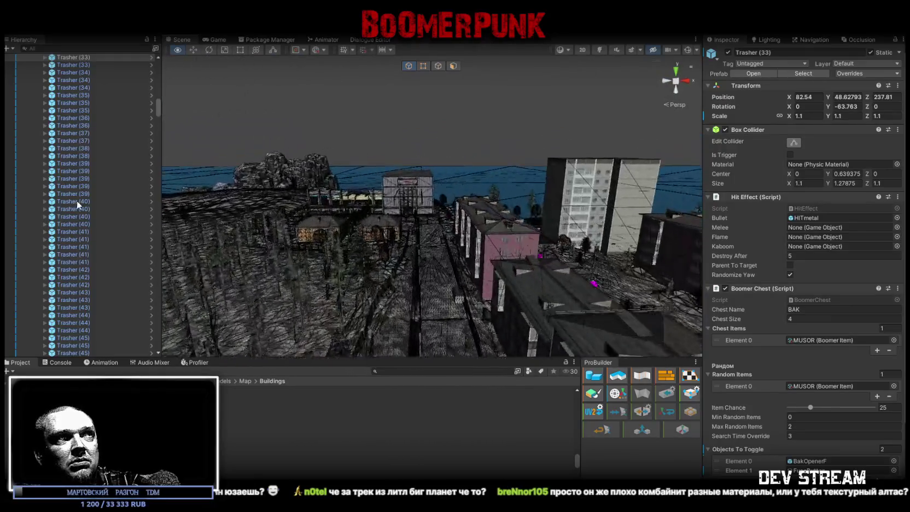
right_drag(68, 209, 454, 242)
click(454, 243)
mouse_move(339, 244)
right_down()
mouse_move(357, 253)
mouse_move(283, 245)
right_up()
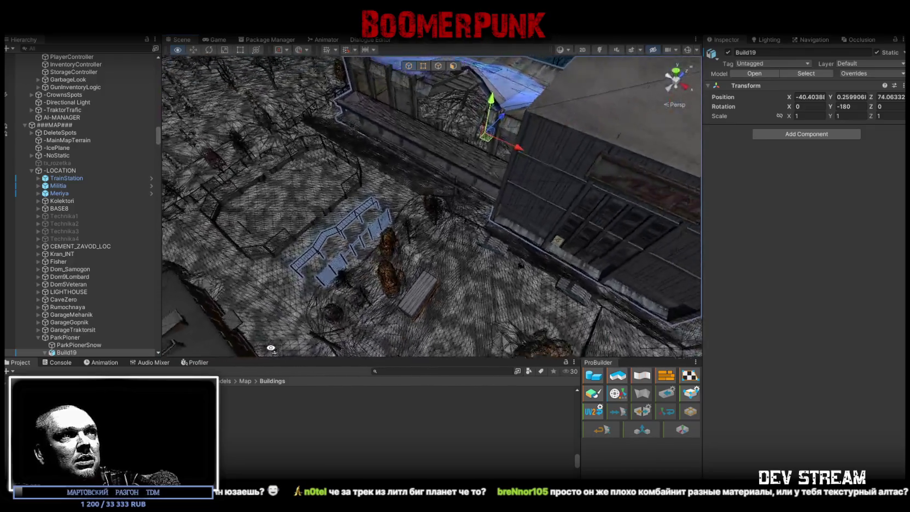
mouse_move(592, 219)
right_down()
mouse_move(400, 270)
mouse_move(392, 117)
right_up()
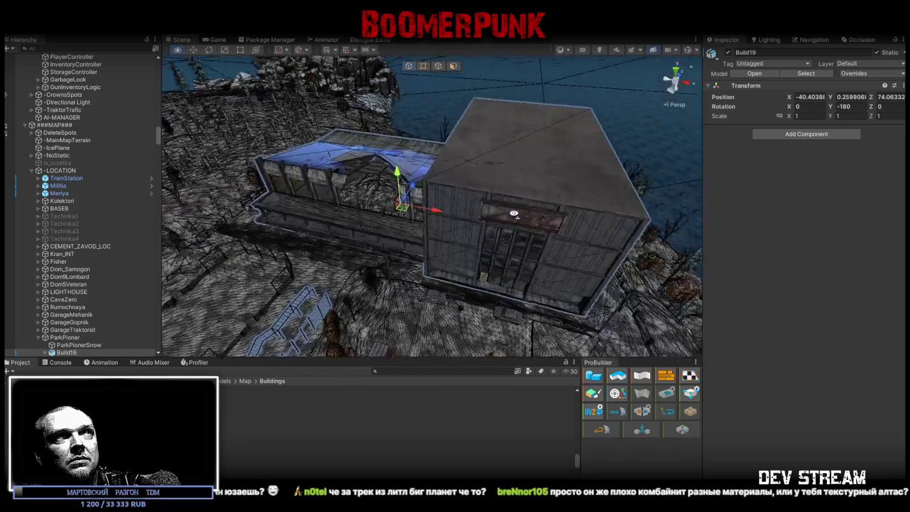
drag(392, 116, 407, 67)
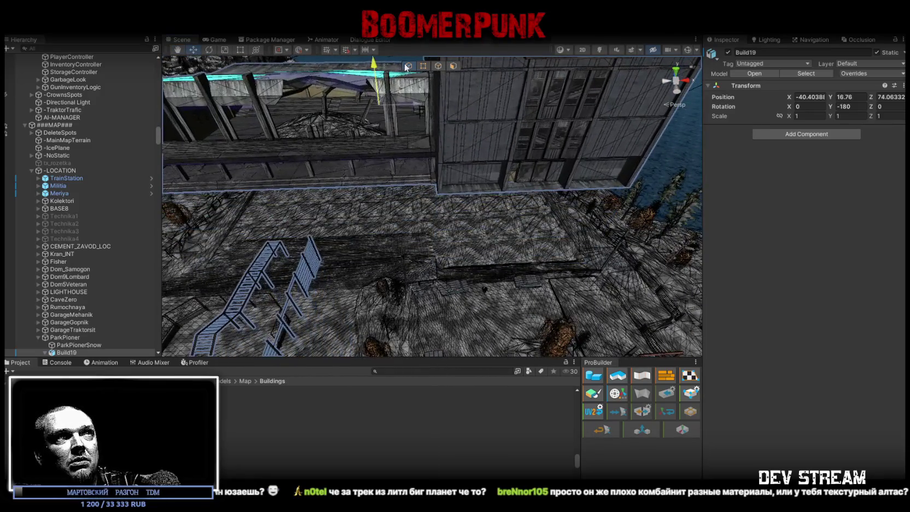
right_drag(414, 177, 413, 204)
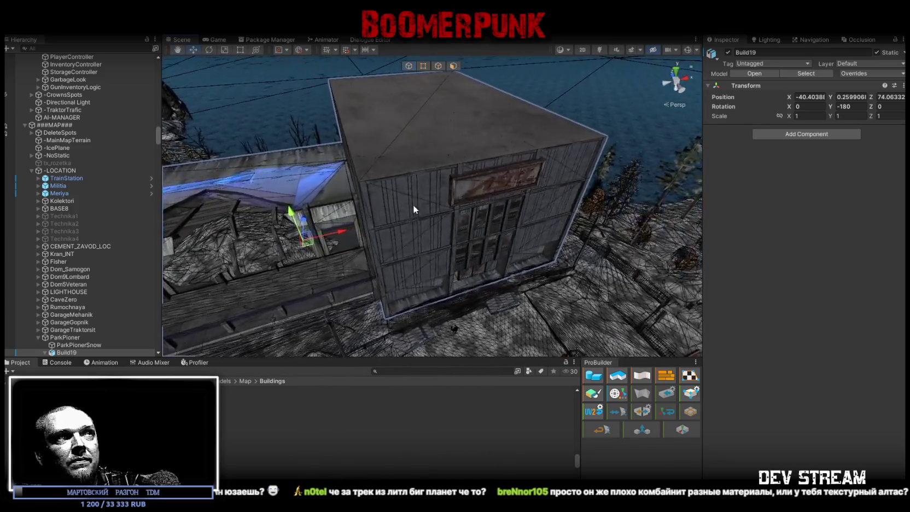
click(416, 207)
- Select the Pioner_Korpus2_INT_selection_1 mesh, trace its Build19 material and open the Build19 texture
click(428, 245)
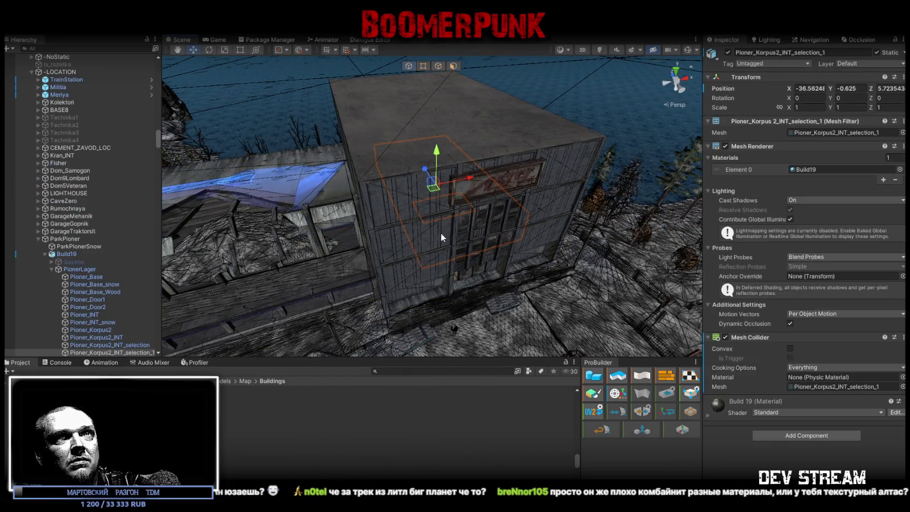
click(802, 173)
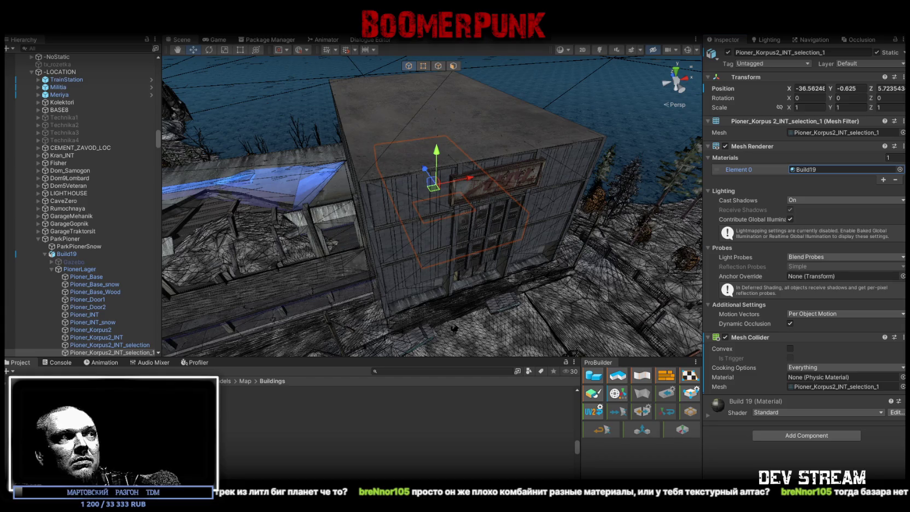
click(394, 454)
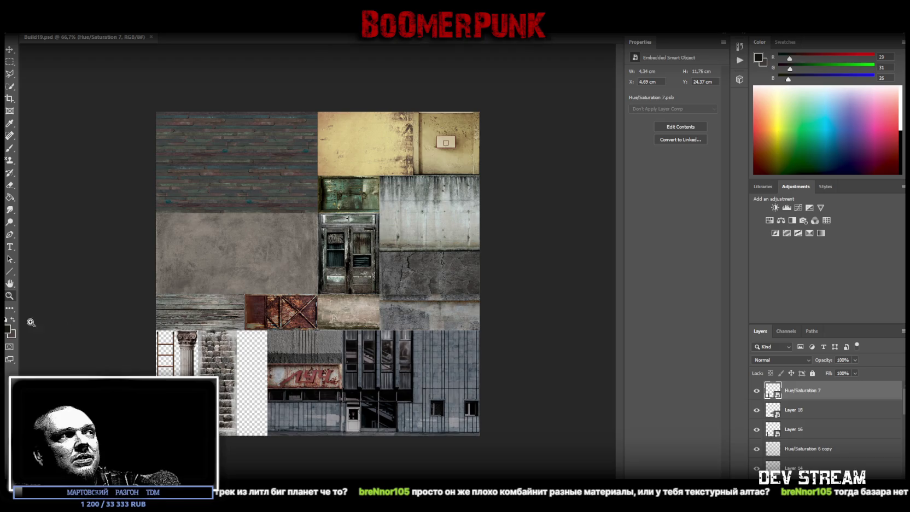
- Zoom and scroll over the Build19 atlas's brick, plaster and facade textures, then return to Unity
click(10, 295)
drag(330, 370, 387, 134)
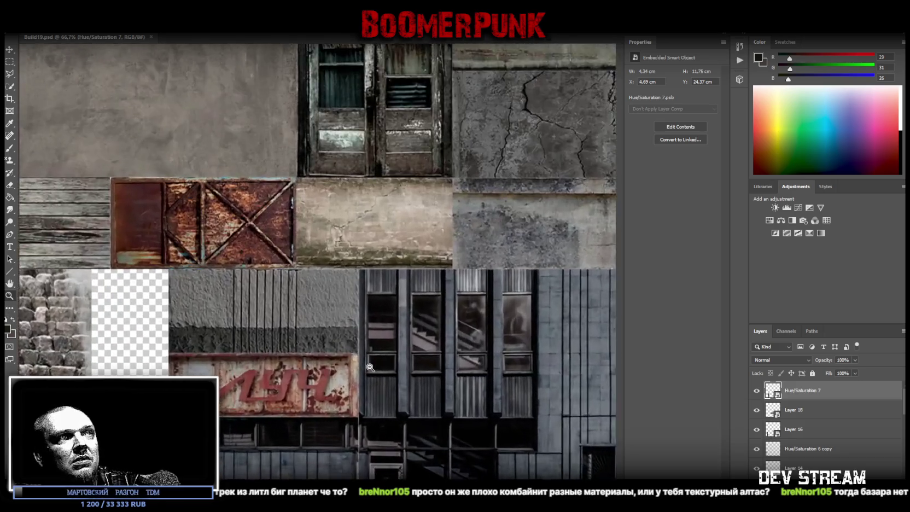
alt+scroll(373, 159, up, 5)
alt+scroll(372, 160, down, 3)
alt+scroll(373, 159, down, 2)
alt+scroll(428, 274, down, 3)
alt+scroll(388, 345, up, 4)
alt+scroll(418, 128, down, 2)
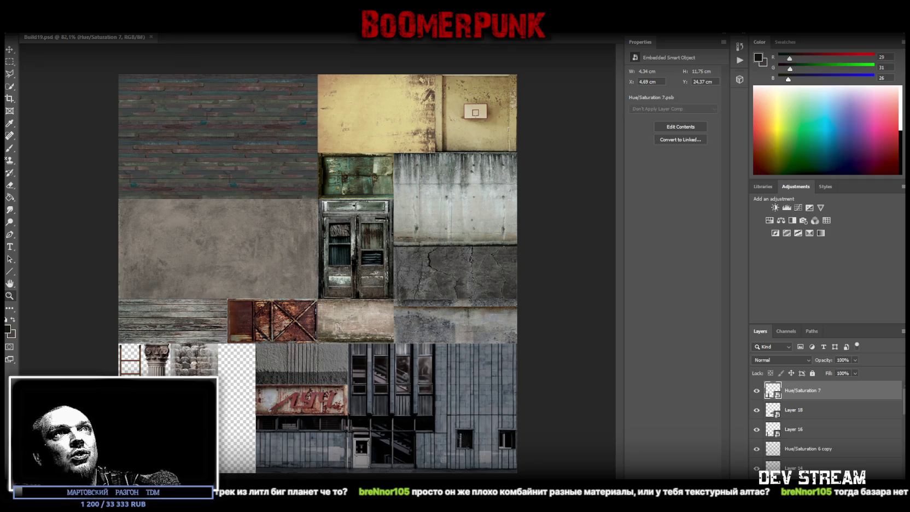
key(alt+Tab)
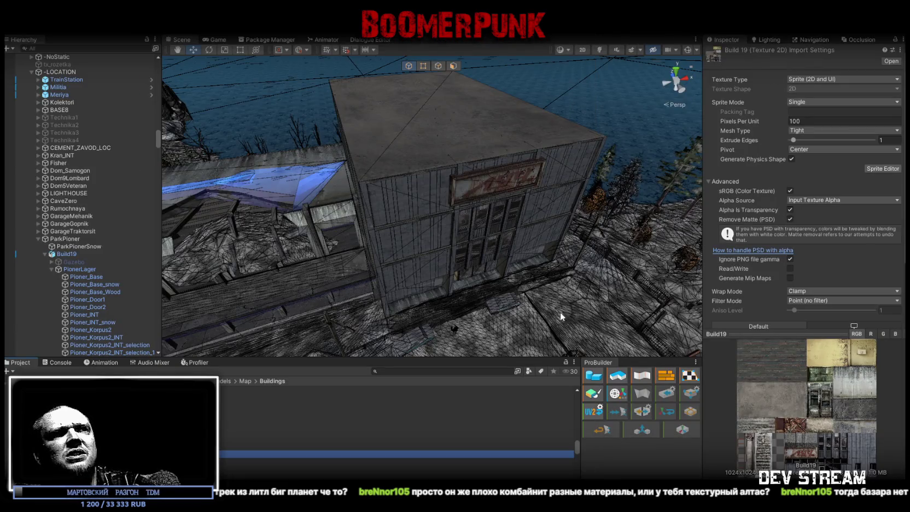
- Fly down into the snowy street and select the parked car to check its TDMcarN2Snow material
right_drag(561, 314, 542, 295)
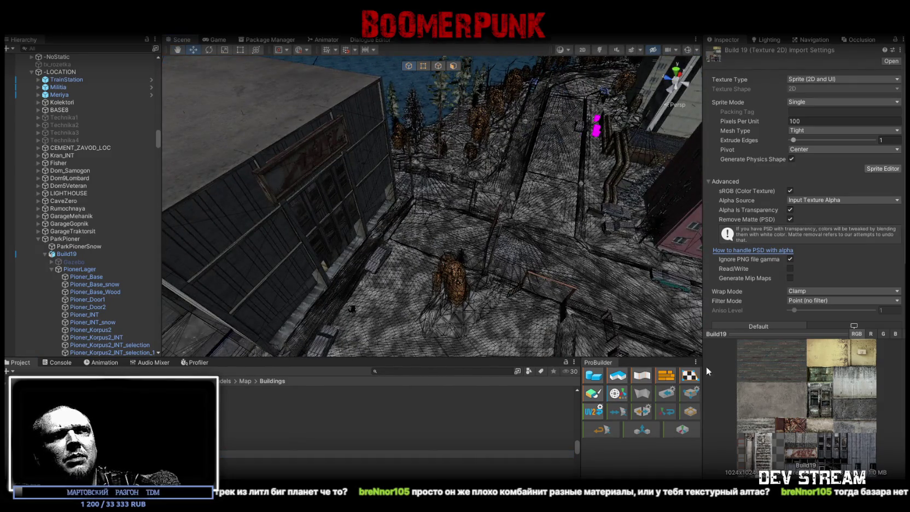
right_drag(402, 207, 577, 188)
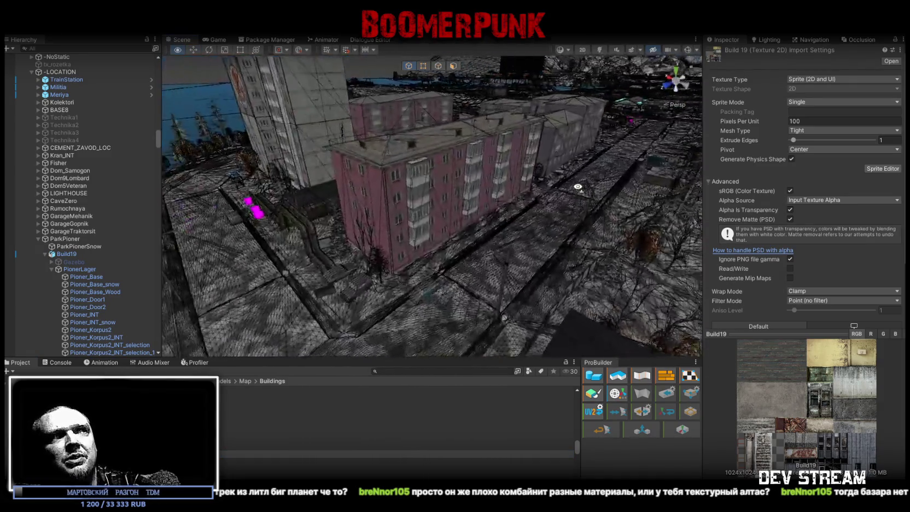
right_drag(578, 187, 610, 124)
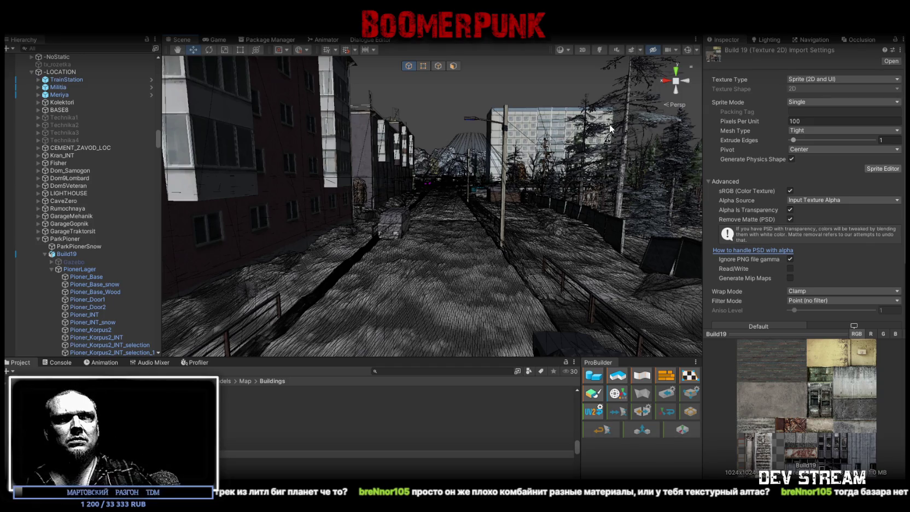
right_drag(566, 301, 647, 350)
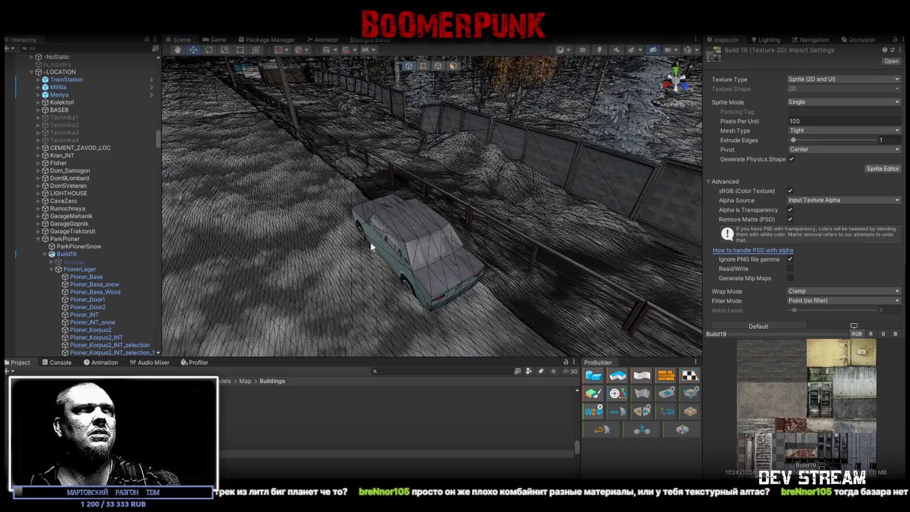
click(372, 244)
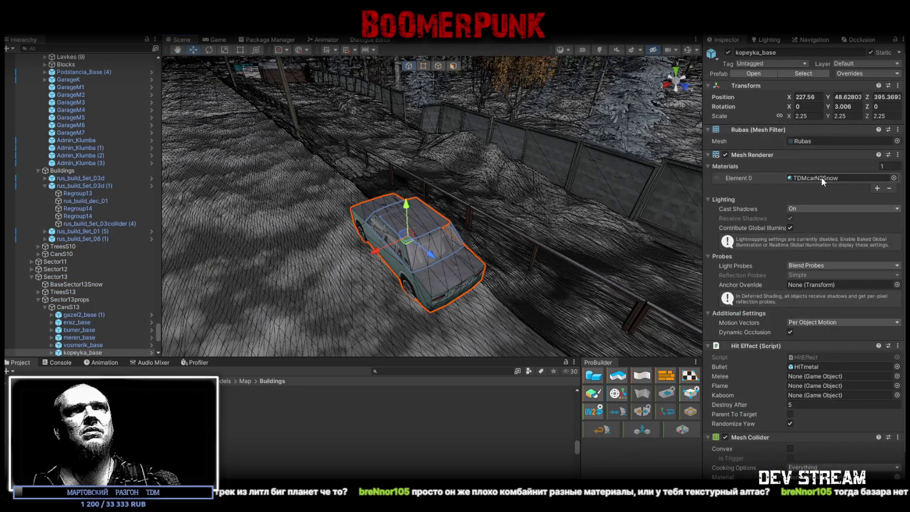
- Fly down the road to the white medical block and select Build07
mouse_move(383, 207)
right_down()
mouse_move(248, 187)
mouse_move(530, 239)
mouse_move(219, 176)
right_up()
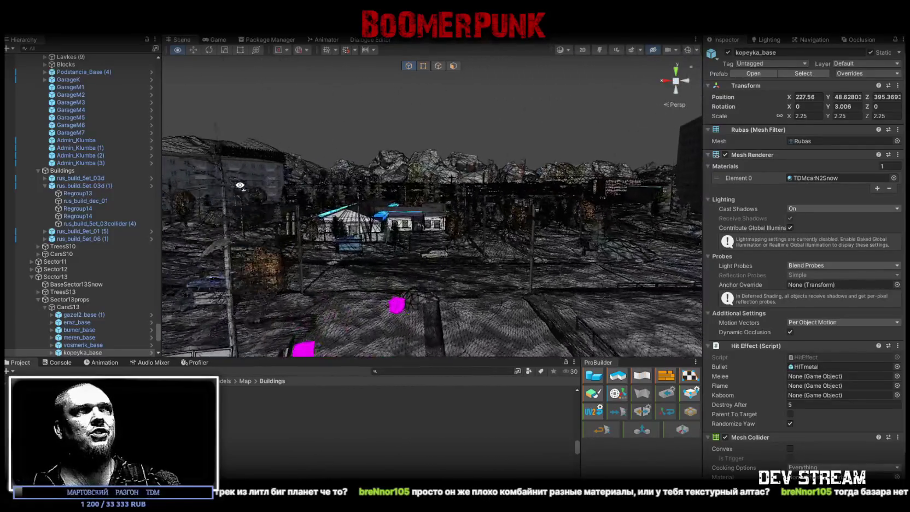
right_drag(219, 176, 373, 262)
click(372, 262)
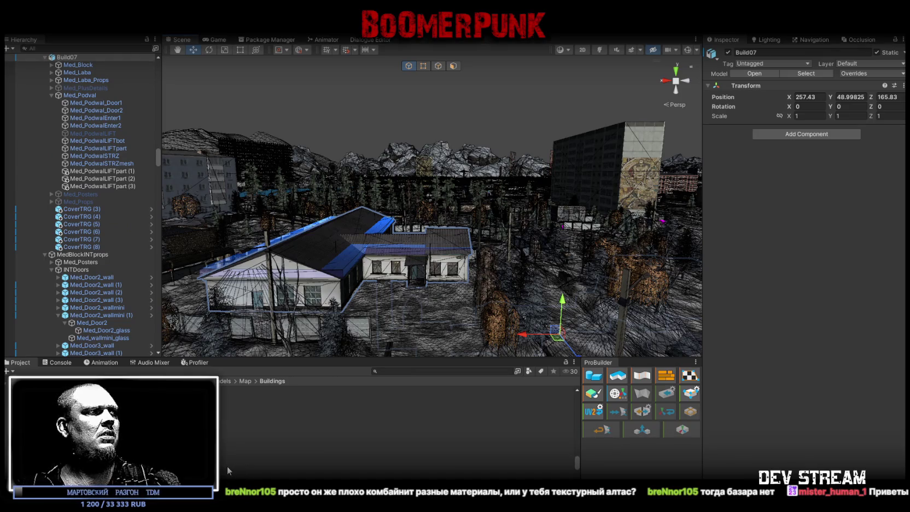
- Fly through the yard to the Pioneer camp, select Pioner_Korpus2, frame it with F and orbit
scroll(260, 459, up, 3)
scroll(260, 458, up, 3)
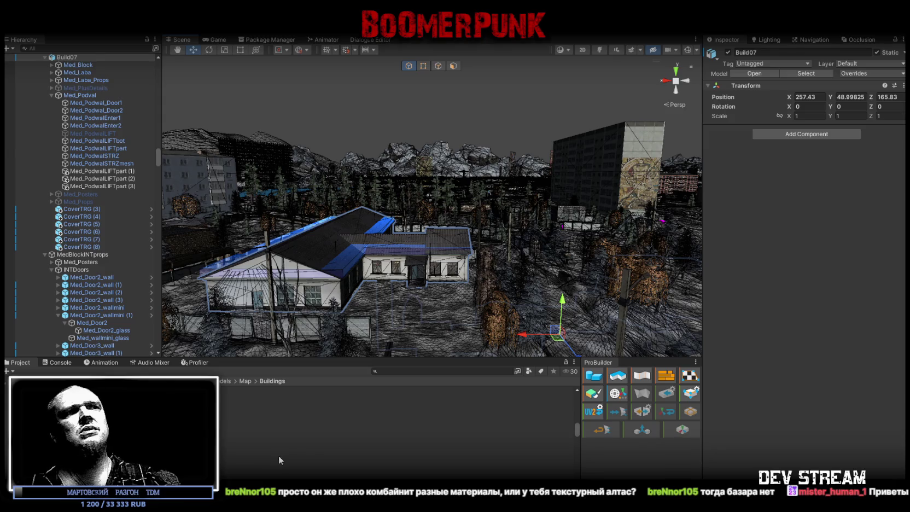
right_drag(383, 243, 883, 227)
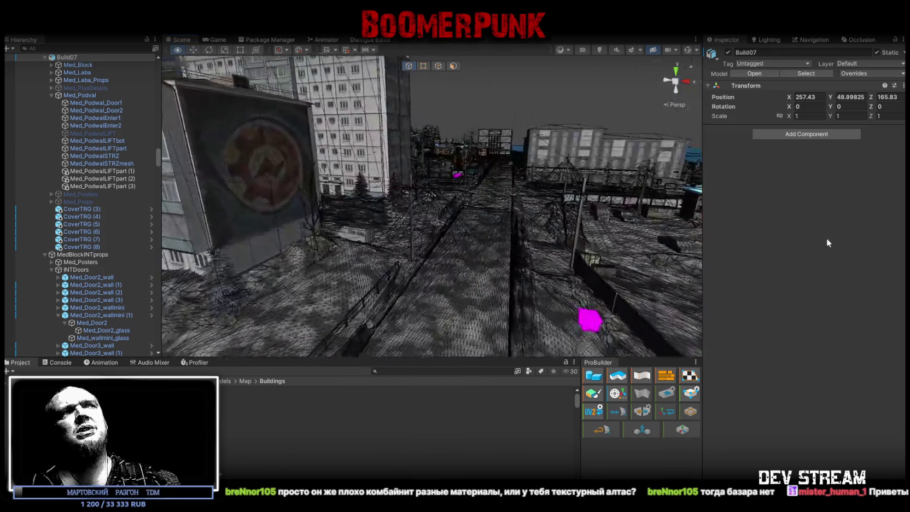
right_drag(883, 227, 851, 203)
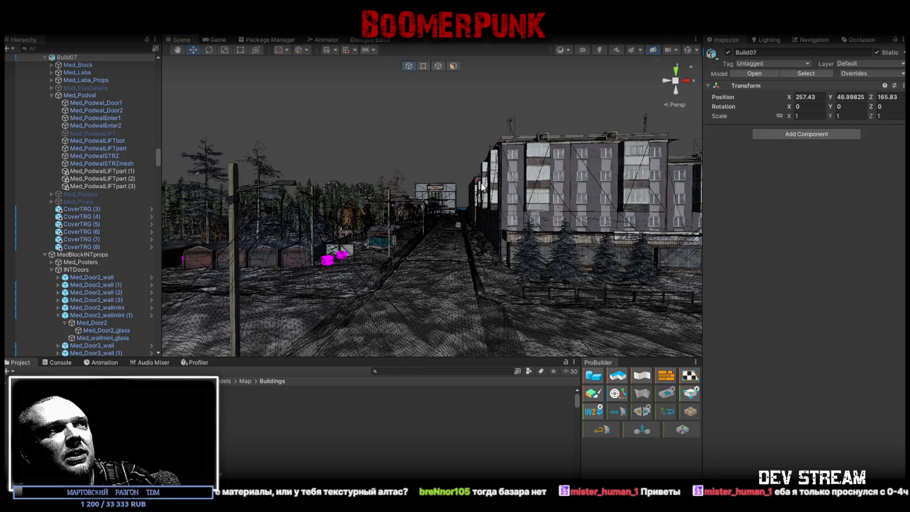
click(447, 197)
click(451, 191)
key(f)
mouse_move(452, 192)
alt+mouse_down()
mouse_move(454, 248)
mouse_move(653, 323)
mouse_move(411, 185)
mouse_move(379, 146)
mouse_move(424, 154)
alt+mouse_up()
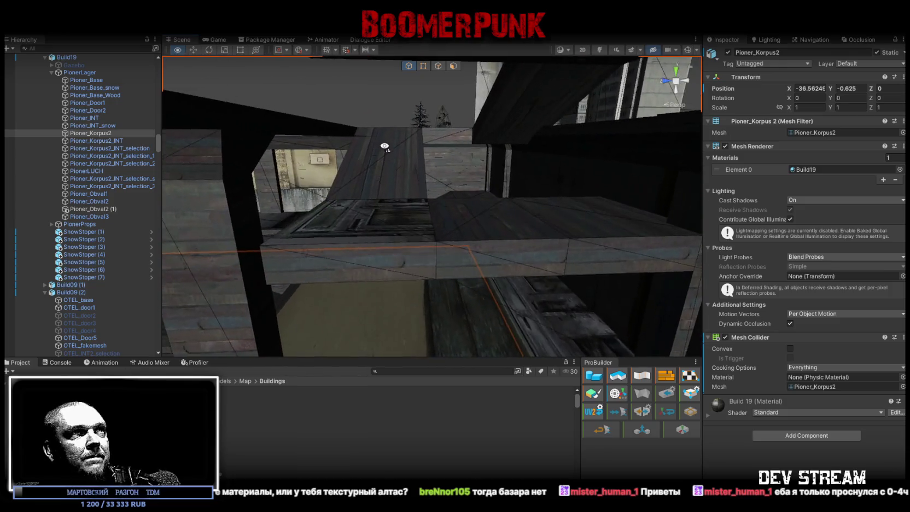
- Orbit over the roof beams and into the room, then view the Blockbench model from above
alt+drag(424, 154, 318, 161)
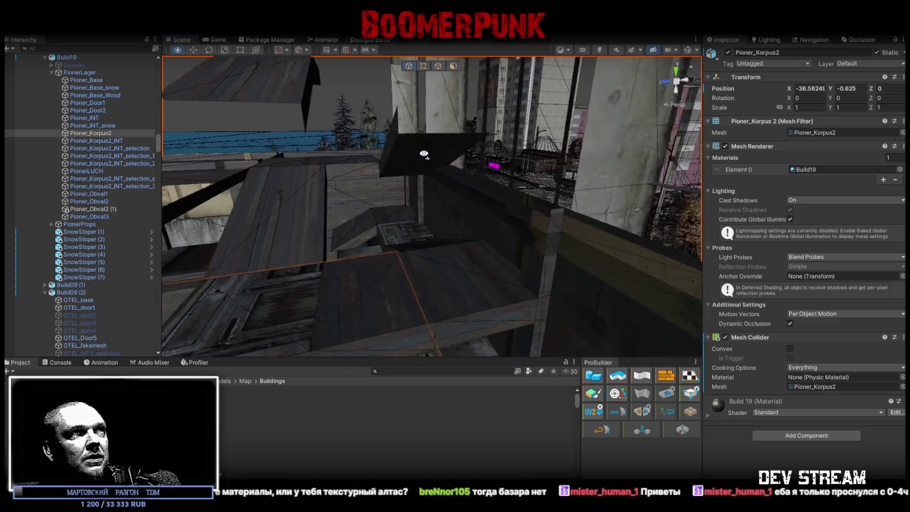
mouse_move(318, 162)
alt+mouse_down()
mouse_move(316, 146)
mouse_move(386, 172)
mouse_move(127, 167)
mouse_move(192, 165)
mouse_move(399, 220)
mouse_move(487, 180)
mouse_move(577, 156)
mouse_move(437, 225)
mouse_move(432, 171)
alt+mouse_up()
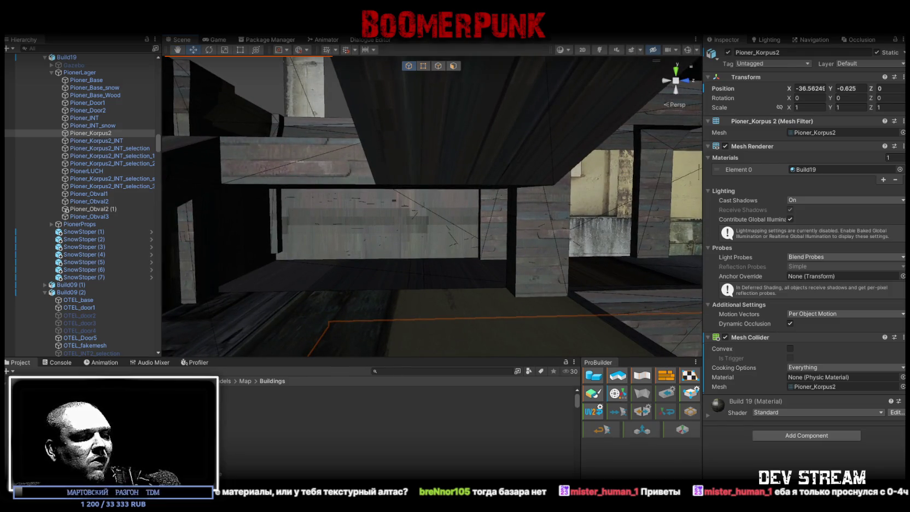
mouse_move(374, 355)
alt+mouse_down()
mouse_move(614, 260)
mouse_move(569, 228)
mouse_move(474, 240)
mouse_move(466, 305)
mouse_move(141, 213)
mouse_move(350, 250)
mouse_move(435, 283)
mouse_move(457, 265)
mouse_move(450, 260)
alt+mouse_up()
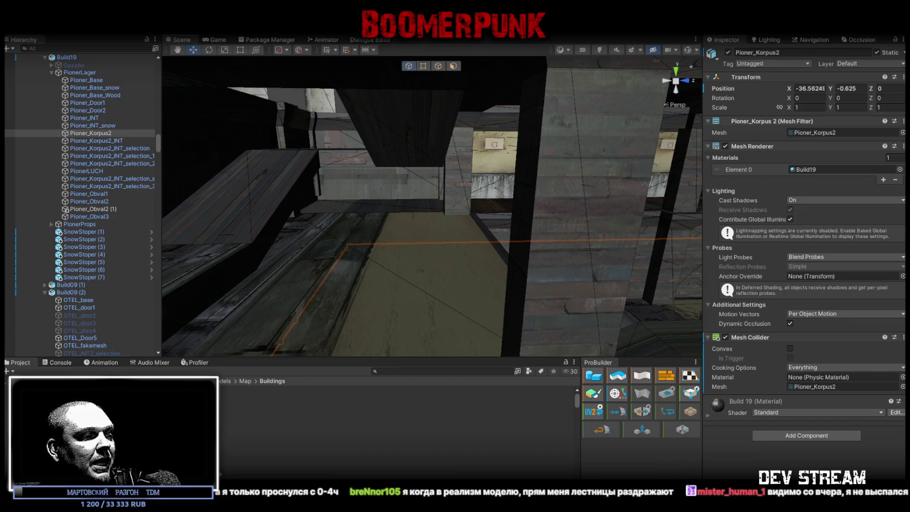
key(alt+Tab)
mouse_move(450, 381)
mouse_down()
mouse_move(516, 456)
mouse_move(676, 449)
mouse_up()
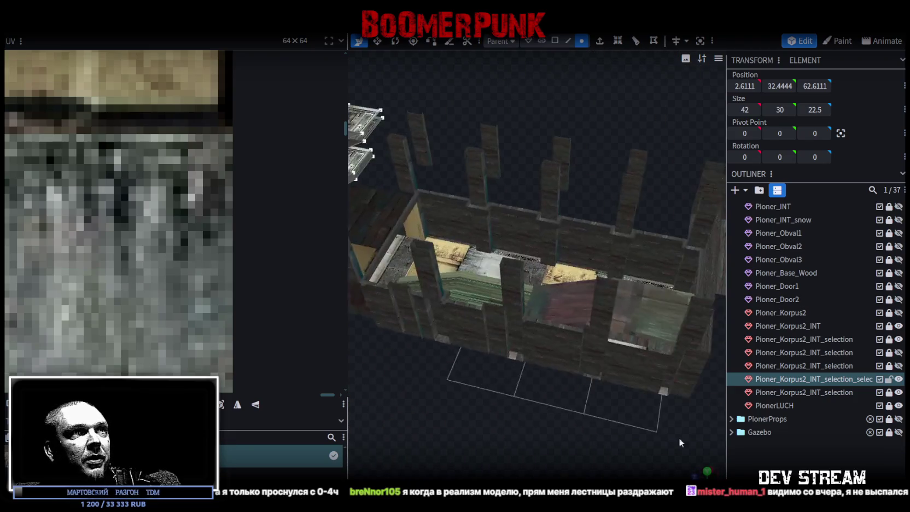
- Select a Pioner_Korpus2_INT_selection element and orbit close to the wall and bench
scroll(677, 450, up, 3)
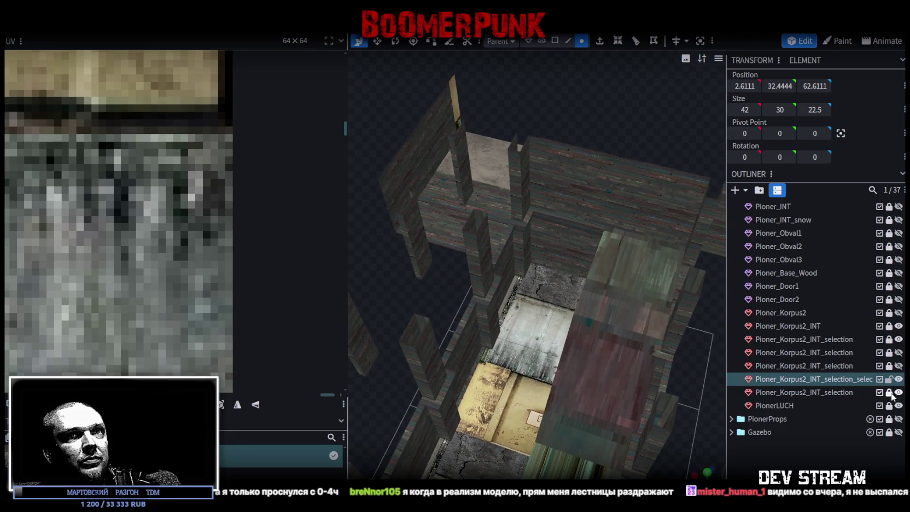
click(829, 393)
mouse_move(447, 278)
mouse_down()
mouse_move(477, 438)
mouse_move(498, 321)
mouse_up()
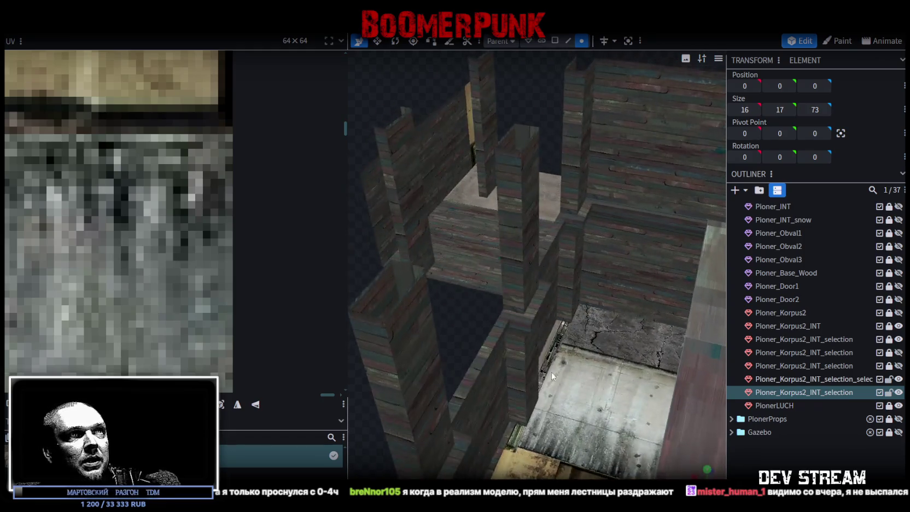
drag(439, 128, 558, 149)
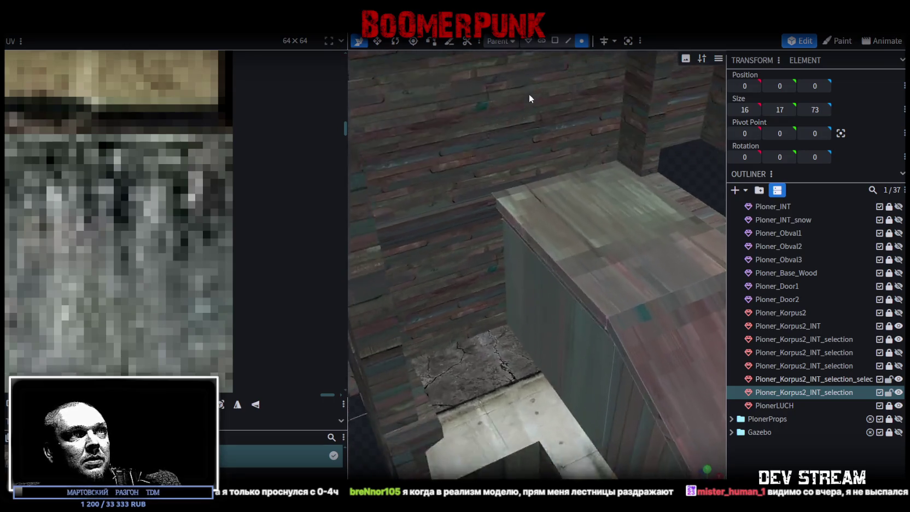
- In face mode, select the narrow top face along the wall's edge and extrude it
click(555, 41)
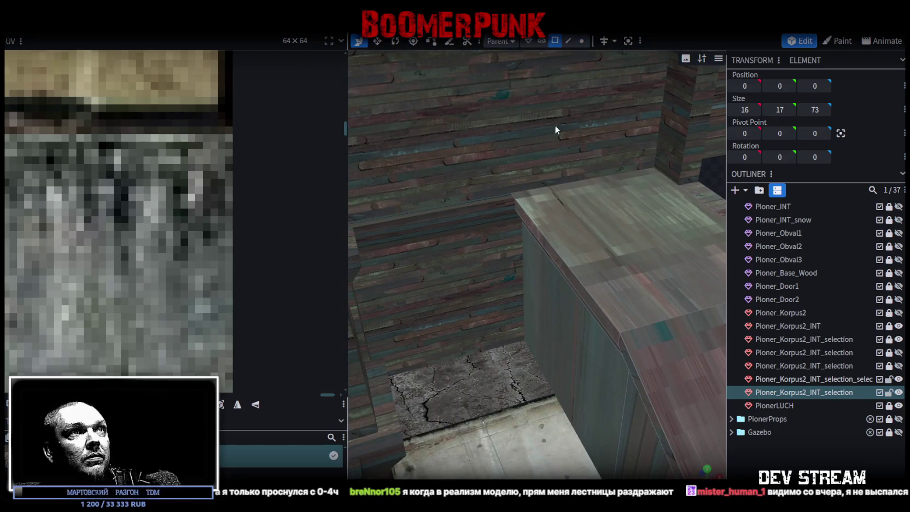
click(582, 300)
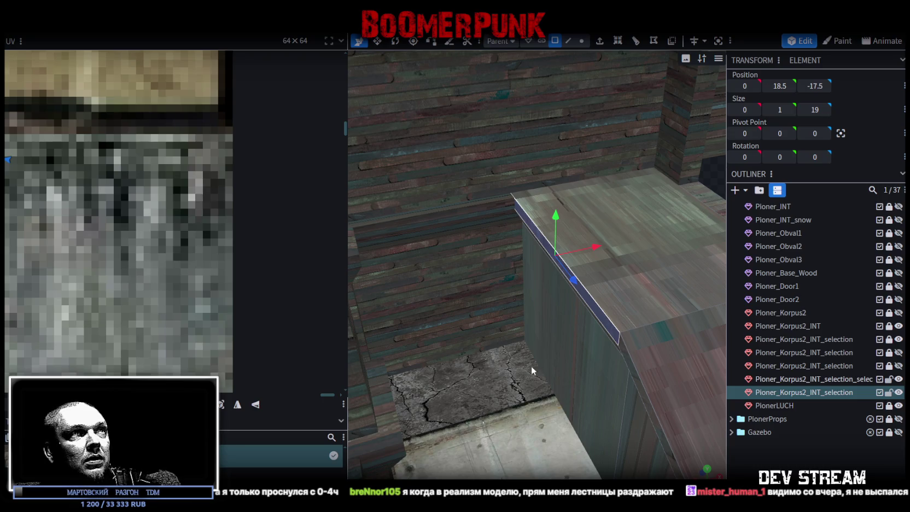
mouse_move(512, 431)
mouse_down()
mouse_move(521, 305)
mouse_move(561, 363)
mouse_up()
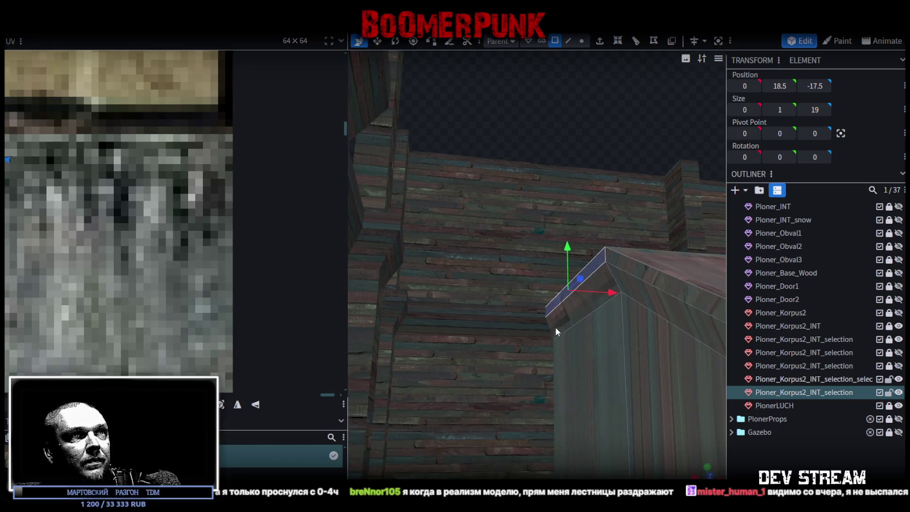
click(547, 309)
mouse_move(551, 118)
mouse_down()
mouse_move(521, 191)
mouse_move(544, 203)
mouse_move(559, 236)
mouse_move(576, 207)
mouse_move(653, 194)
mouse_move(528, 209)
mouse_move(515, 276)
mouse_move(540, 294)
mouse_up()
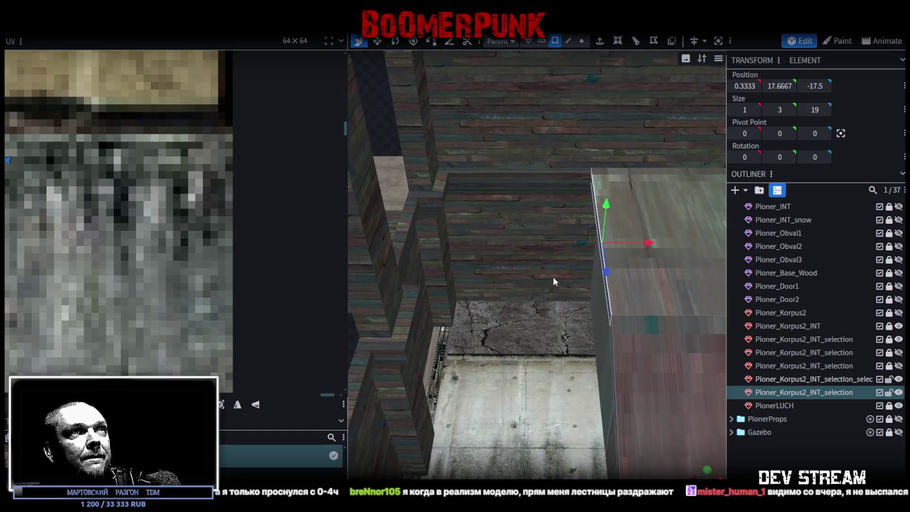
click(601, 43)
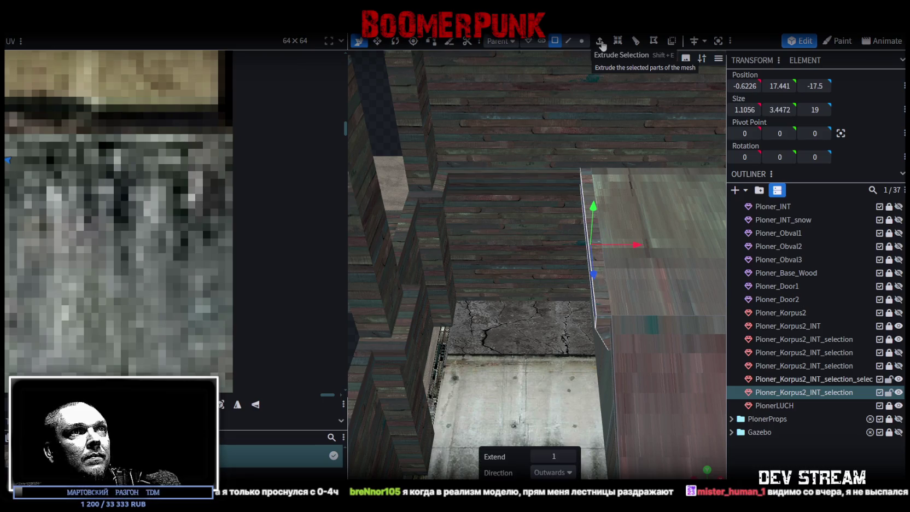
- Extrude the wall's top face in the X- direction, pushing it out 12 units
click(569, 473)
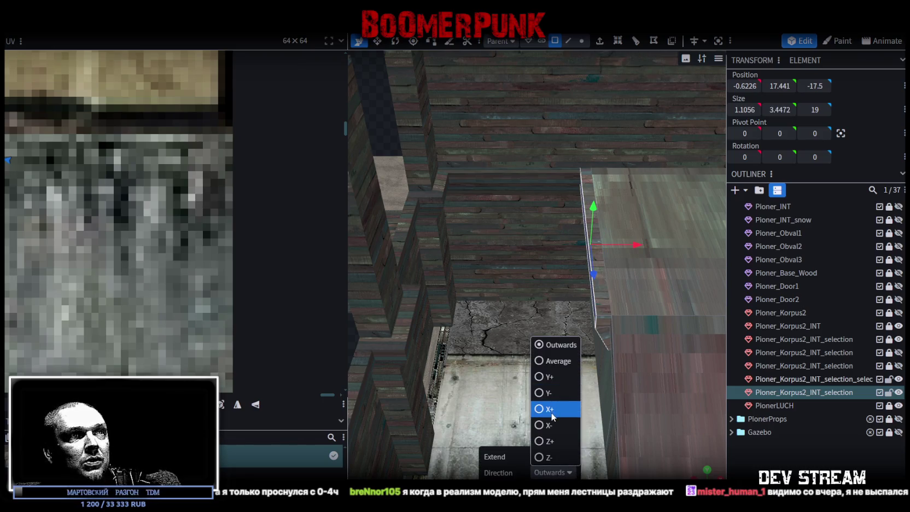
click(540, 425)
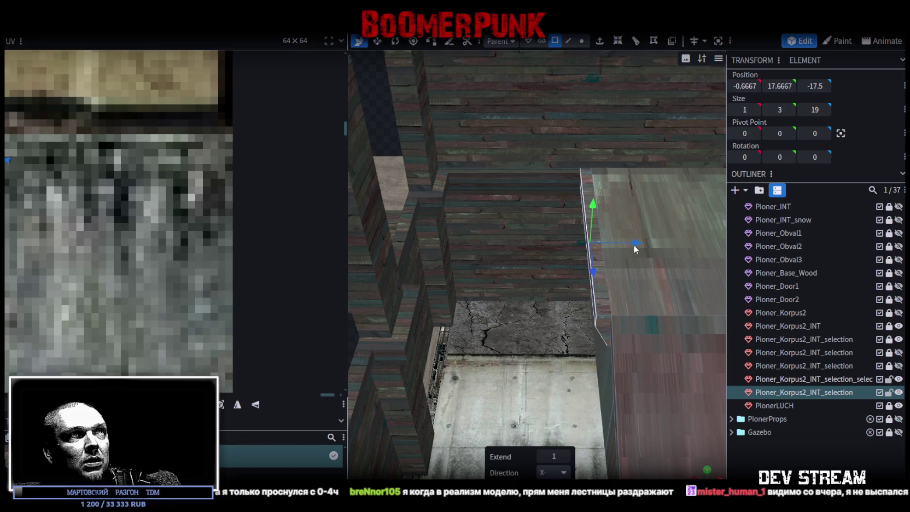
drag(634, 249, 451, 250)
mouse_move(523, 469)
mouse_down()
mouse_move(564, 361)
mouse_move(540, 390)
mouse_move(593, 365)
mouse_move(501, 379)
mouse_move(558, 392)
mouse_move(637, 193)
mouse_up()
- Move the selected slab face one unit along Z
click(569, 41)
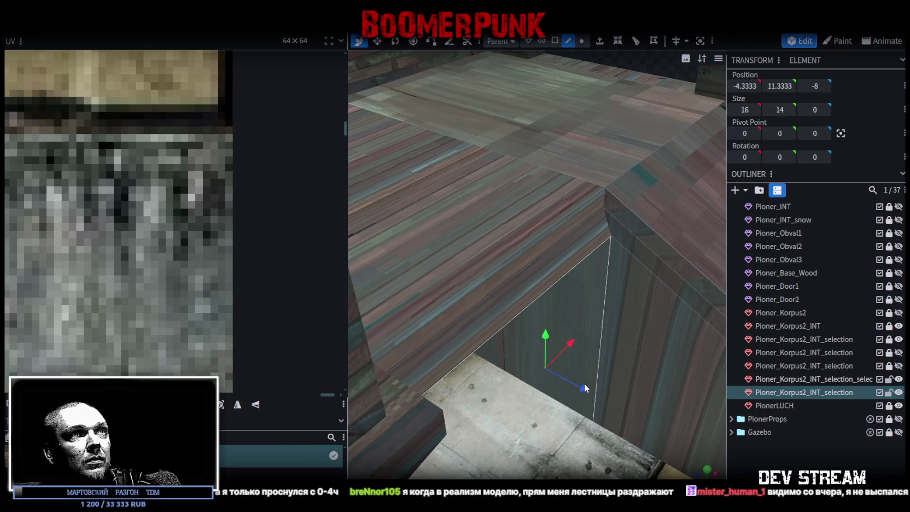
mouse_move(575, 385)
mouse_down()
mouse_move(581, 390)
mouse_move(481, 407)
mouse_move(578, 349)
mouse_move(524, 359)
mouse_move(481, 350)
mouse_move(523, 386)
mouse_move(467, 319)
mouse_move(577, 336)
mouse_move(443, 304)
mouse_up()
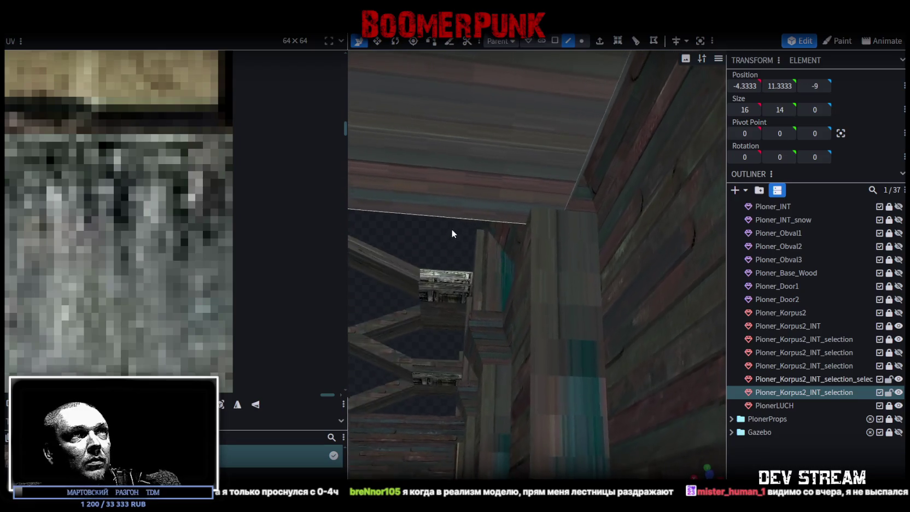
mouse_move(561, 233)
mouse_down()
mouse_move(585, 358)
mouse_move(596, 345)
mouse_move(632, 349)
mouse_move(523, 352)
mouse_move(547, 359)
mouse_move(523, 312)
mouse_move(560, 271)
mouse_move(677, 373)
mouse_move(747, 388)
mouse_move(775, 368)
mouse_move(568, 329)
mouse_up()
scroll(775, 369, down, 1)
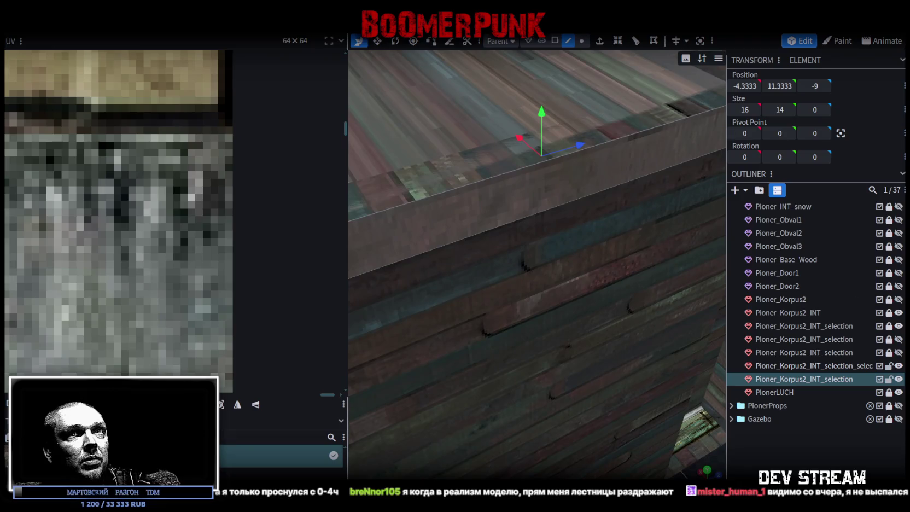
mouse_move(873, 335)
mouse_down()
mouse_move(547, 354)
mouse_move(599, 335)
mouse_move(577, 305)
mouse_up()
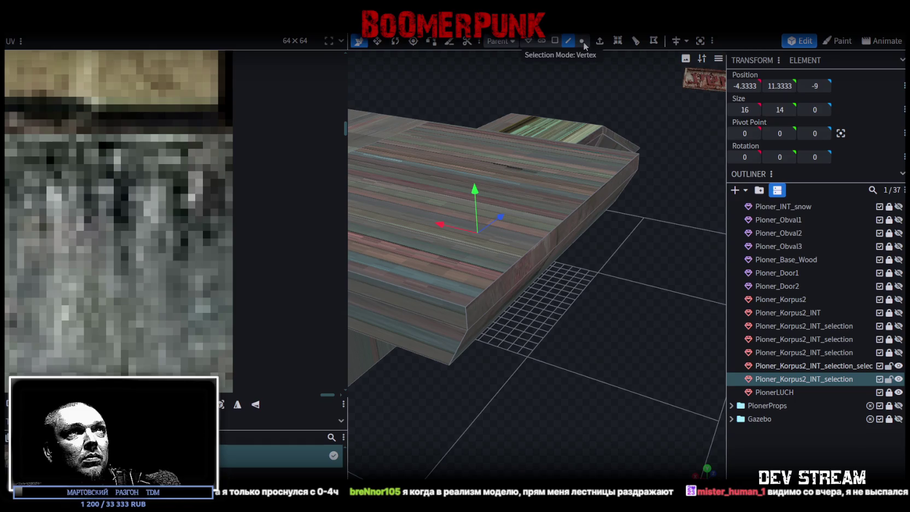
- Move two slab edges one unit back, then select the slab's front faces
click(569, 41)
drag(569, 165, 563, 302)
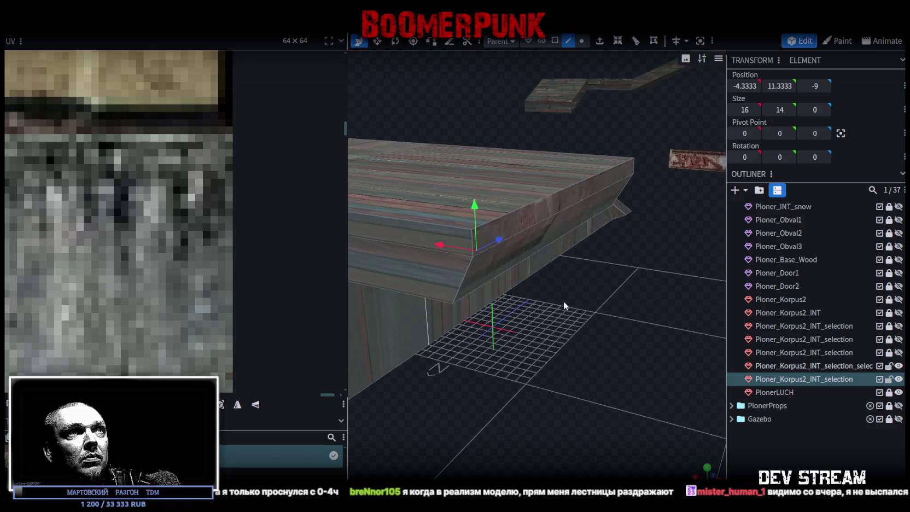
click(519, 260)
mouse_move(538, 238)
mouse_down()
mouse_move(470, 400)
mouse_move(593, 378)
mouse_up()
click(546, 230)
drag(649, 336, 540, 347)
shift+click(537, 229)
mouse_move(543, 254)
mouse_down()
mouse_move(560, 358)
mouse_move(553, 342)
mouse_move(528, 355)
mouse_move(639, 375)
mouse_move(516, 373)
mouse_move(537, 387)
mouse_move(474, 408)
mouse_up()
- Save the model as Build19.bbmodel and toggle visibility of the beam framework and other parts
key(ctrl+s)
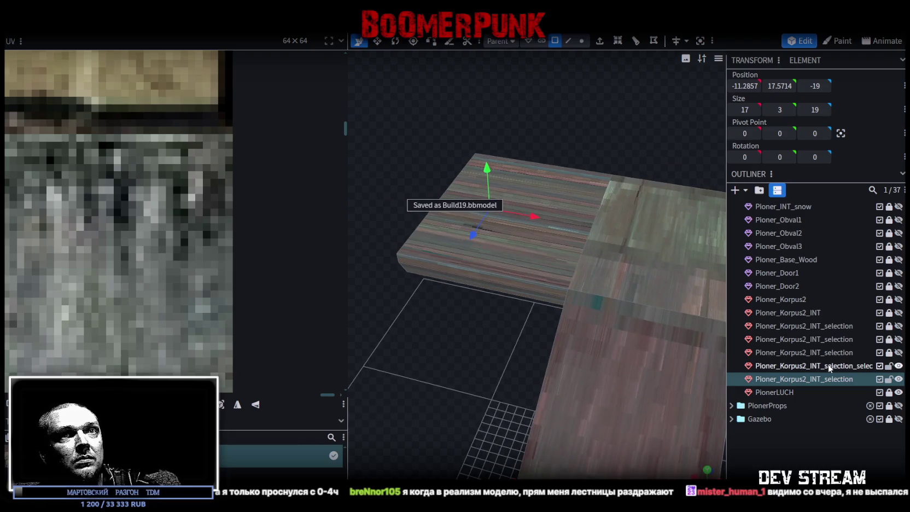
click(898, 354)
click(899, 354)
click(899, 341)
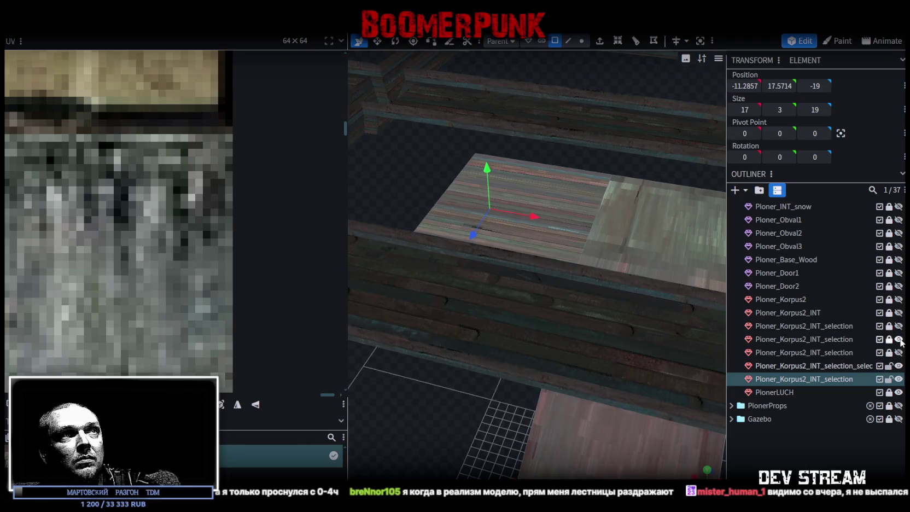
drag(371, 443, 541, 378)
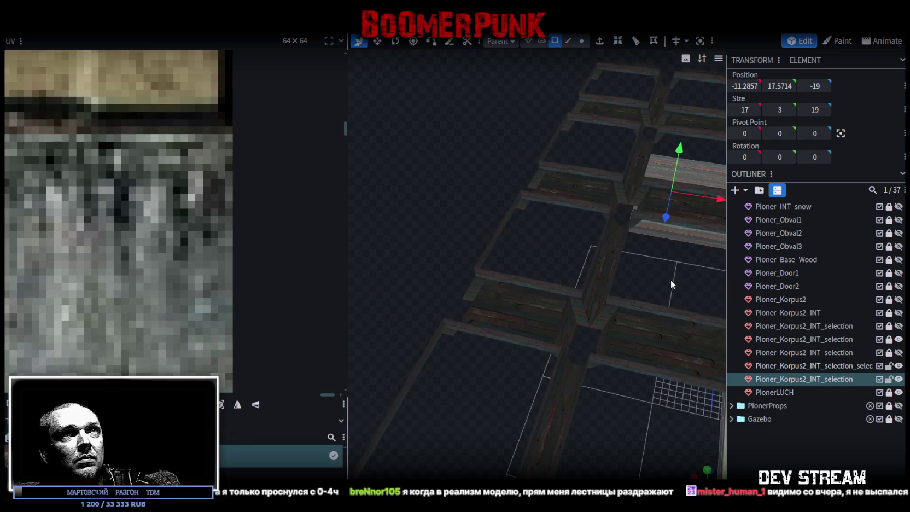
scroll(674, 281, up, 3)
click(899, 339)
click(899, 326)
mouse_move(500, 318)
mouse_down()
mouse_move(545, 354)
mouse_move(543, 336)
mouse_move(538, 364)
mouse_move(534, 356)
mouse_up()
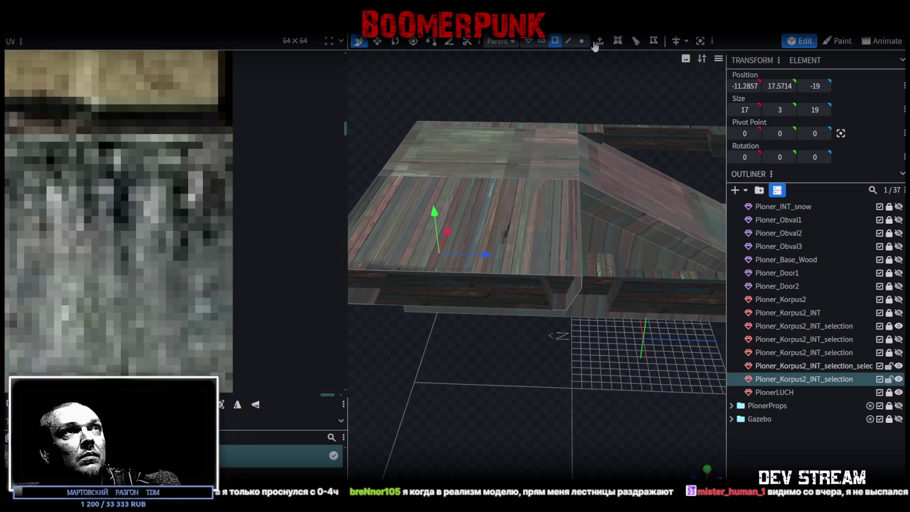
- Select the floor beam's end faces and bottom corner vertex, then save again
click(593, 275)
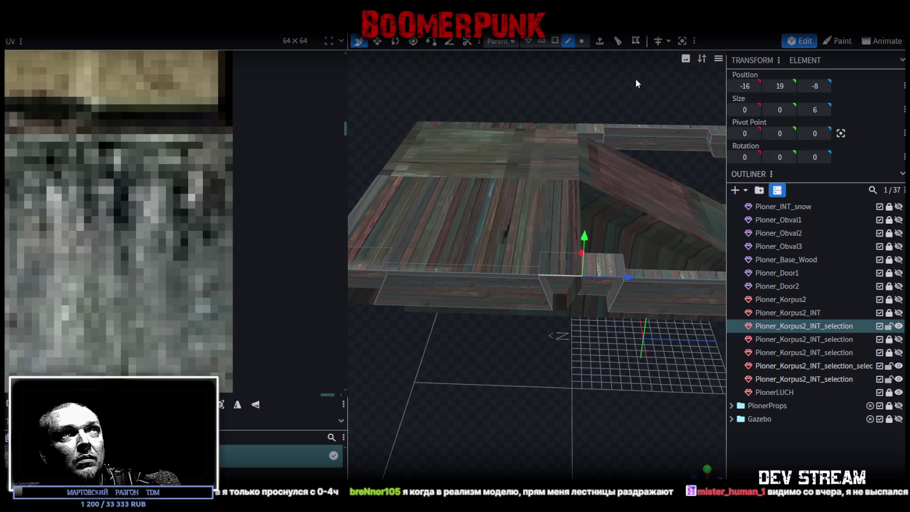
mouse_move(605, 360)
mouse_down()
mouse_move(567, 360)
mouse_move(559, 333)
mouse_move(594, 383)
mouse_move(528, 346)
mouse_move(485, 224)
mouse_up()
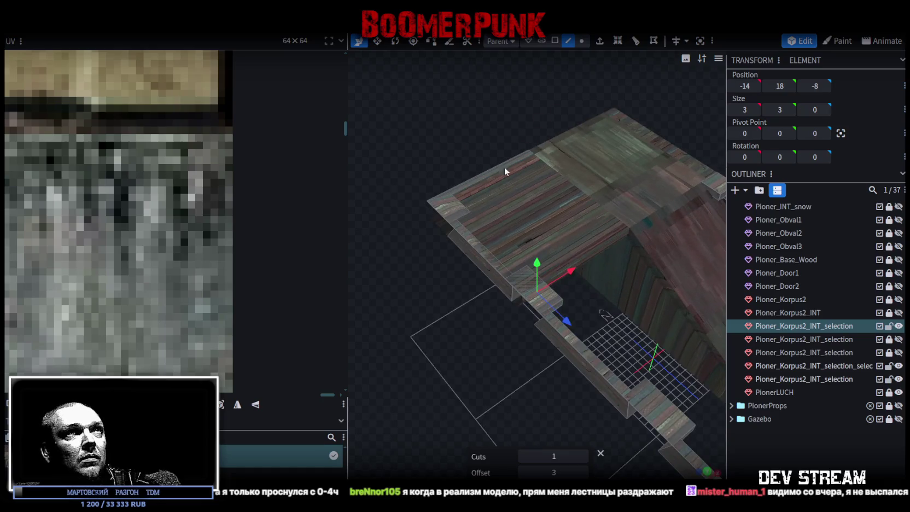
mouse_move(386, 130)
ctrl+mouse_down()
mouse_move(487, 264)
mouse_move(524, 281)
ctrl+mouse_up()
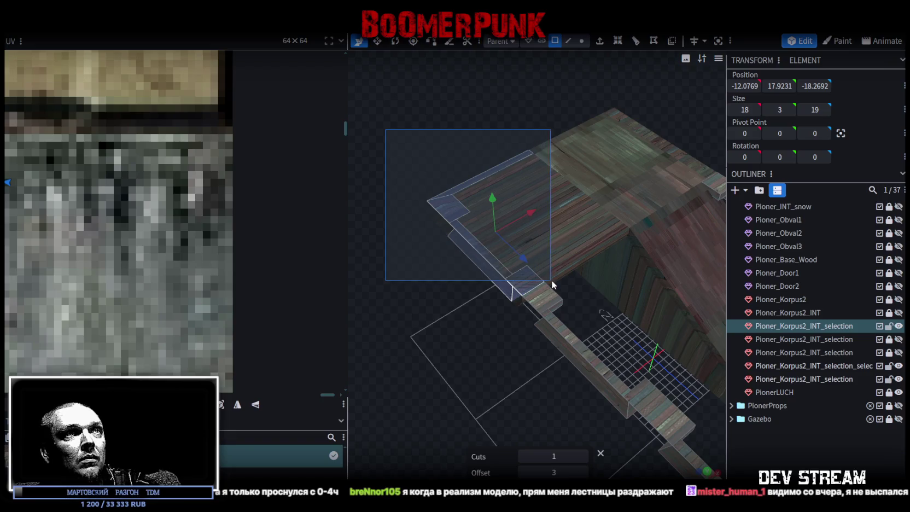
mouse_move(555, 283)
mouse_down()
mouse_move(504, 269)
mouse_move(524, 254)
mouse_move(497, 240)
mouse_move(569, 266)
mouse_move(706, 287)
mouse_move(668, 324)
mouse_move(441, 288)
mouse_move(417, 323)
mouse_move(442, 321)
mouse_move(437, 386)
mouse_move(485, 421)
mouse_up()
click(569, 266)
click(555, 249)
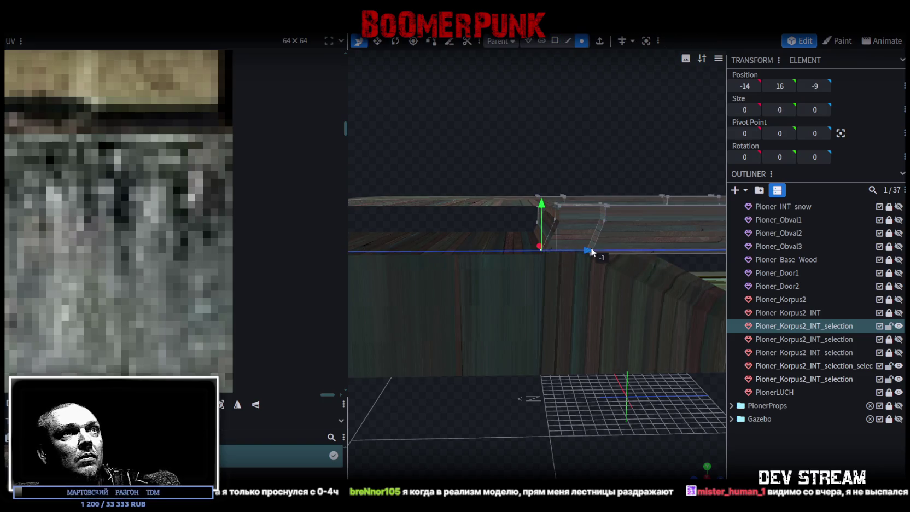
mouse_move(559, 116)
mouse_down()
mouse_move(373, 160)
mouse_move(360, 144)
mouse_move(420, 185)
mouse_move(576, 172)
mouse_up()
key(ctrl+s)
- Select the large Pioner_Korpus2_INT_selection piece and show the Pioner_Korpus2_INT walls again
click(576, 171)
mouse_move(581, 216)
mouse_down()
mouse_move(578, 256)
mouse_move(606, 99)
mouse_move(723, 254)
mouse_up()
click(900, 299)
- Unhide the Pioner_Korpus2_INT walls and both hidden Pioner_Korpus2_INT_selection pieces in the Outliner
click(899, 299)
click(899, 313)
click(898, 339)
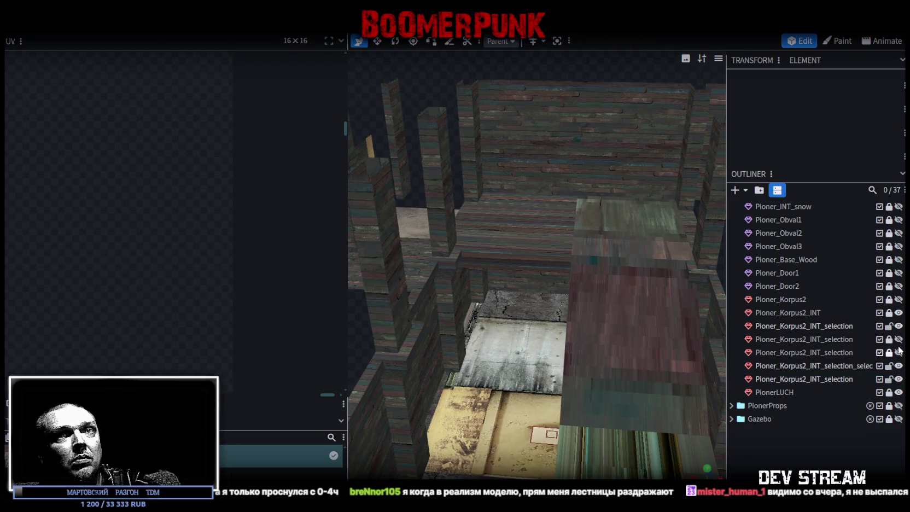
click(899, 352)
- Look over the whole building, select the roof piece, and hide the outer wall to reveal the interior
mouse_move(712, 350)
mouse_down()
mouse_move(424, 134)
mouse_move(409, 105)
mouse_move(424, 112)
mouse_move(430, 239)
mouse_move(493, 263)
mouse_move(527, 292)
mouse_move(445, 180)
mouse_move(579, 399)
mouse_move(638, 392)
mouse_move(566, 306)
mouse_move(577, 288)
mouse_move(580, 298)
mouse_move(534, 277)
mouse_move(466, 288)
mouse_up()
scroll(517, 266, down, 3)
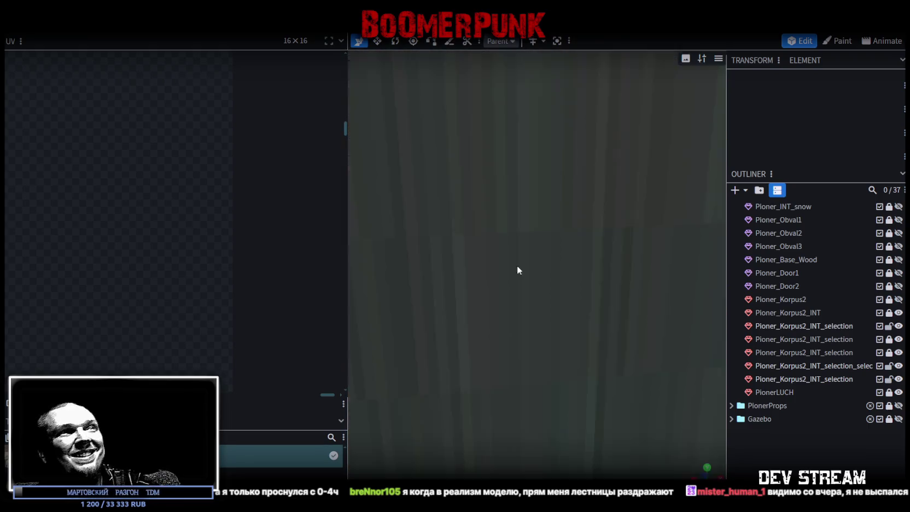
scroll(518, 273, down, 5)
scroll(518, 282, down, 3)
mouse_move(489, 164)
mouse_down()
mouse_move(344, 191)
mouse_move(554, 359)
mouse_move(483, 348)
mouse_move(527, 366)
mouse_up()
scroll(492, 379, up, 5)
scroll(494, 378, down, 2)
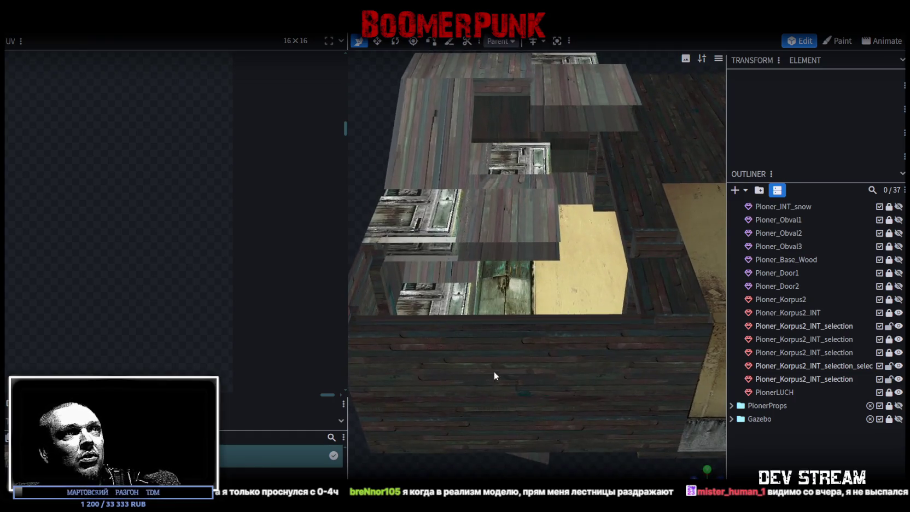
scroll(494, 372, down, 2)
drag(577, 281, 524, 186)
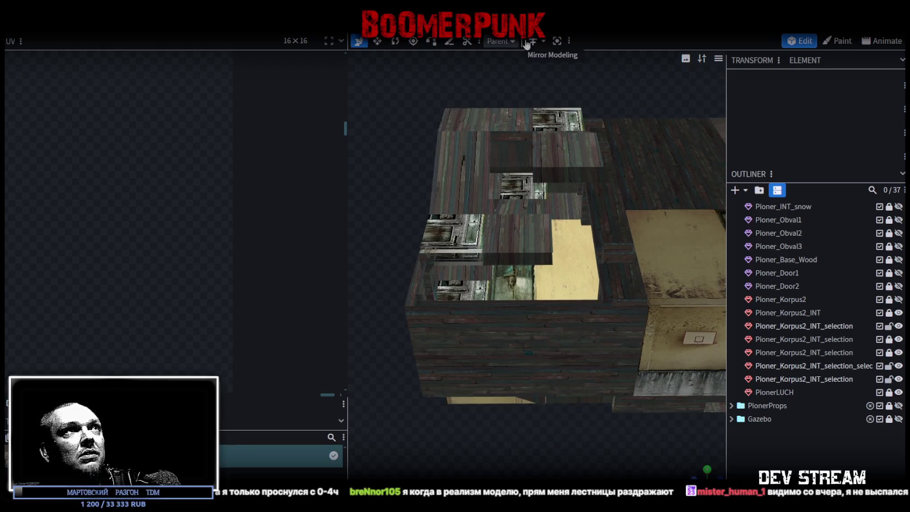
click(535, 230)
mouse_move(496, 120)
mouse_down()
mouse_move(411, 150)
mouse_move(671, 136)
mouse_move(614, 344)
mouse_move(695, 344)
mouse_move(622, 302)
mouse_up()
click(899, 351)
- In front view, box-select the stair plank pieces and move them 6 units along Z
key(KP_1)
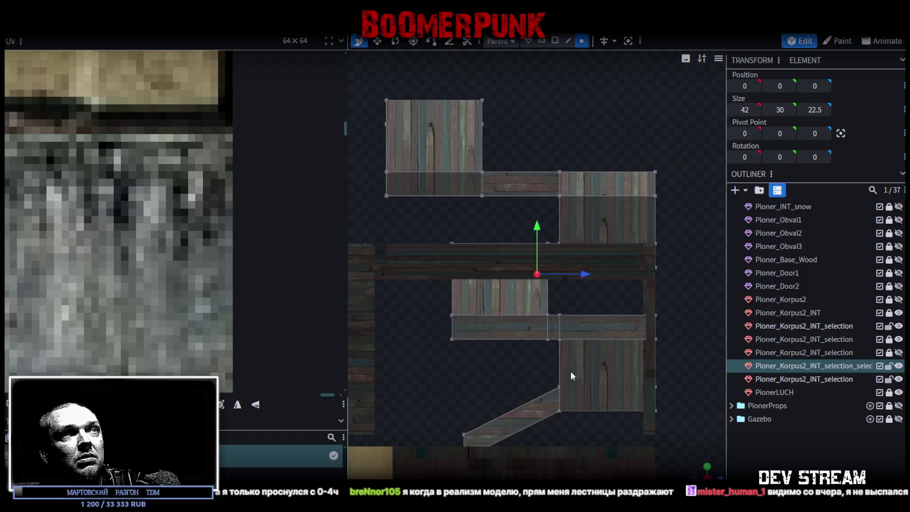
scroll(492, 295, up, 5)
ctrl+drag(389, 210, 558, 378)
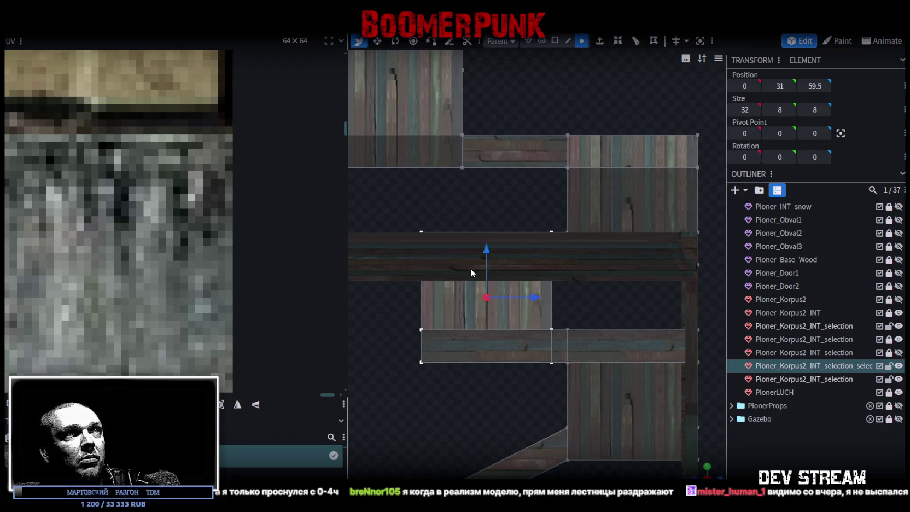
scroll(492, 295, down, 3)
drag(584, 286, 514, 283)
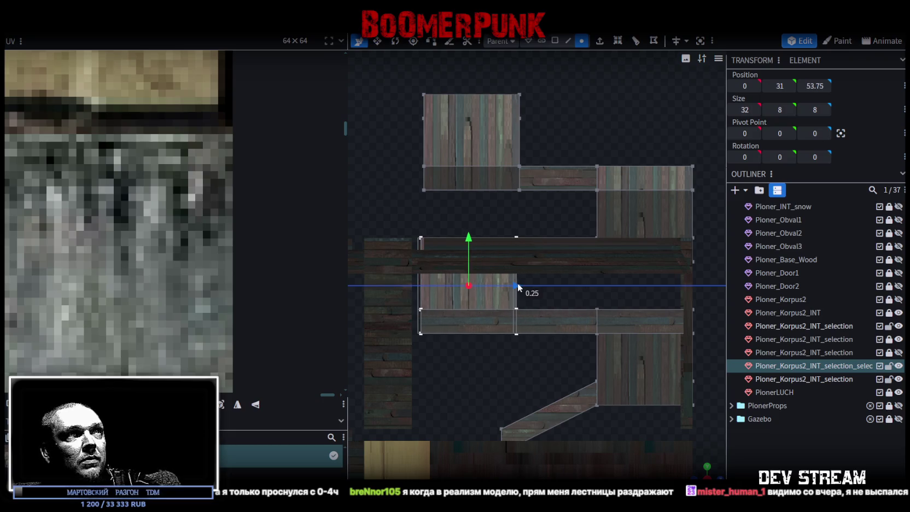
- Inspect the placed 32 × 8 × 8 plank slab at 0, 31, 54 from angled and side views
scroll(531, 306, down, 2)
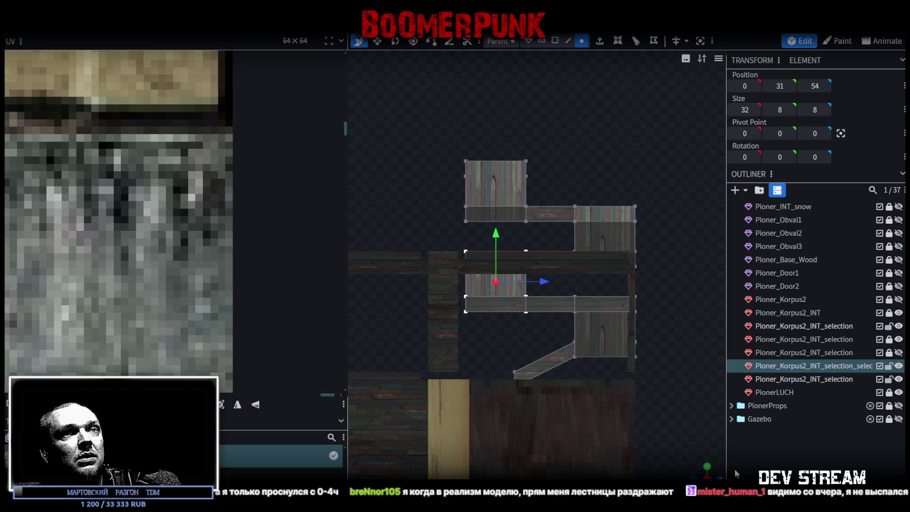
drag(711, 465, 541, 299)
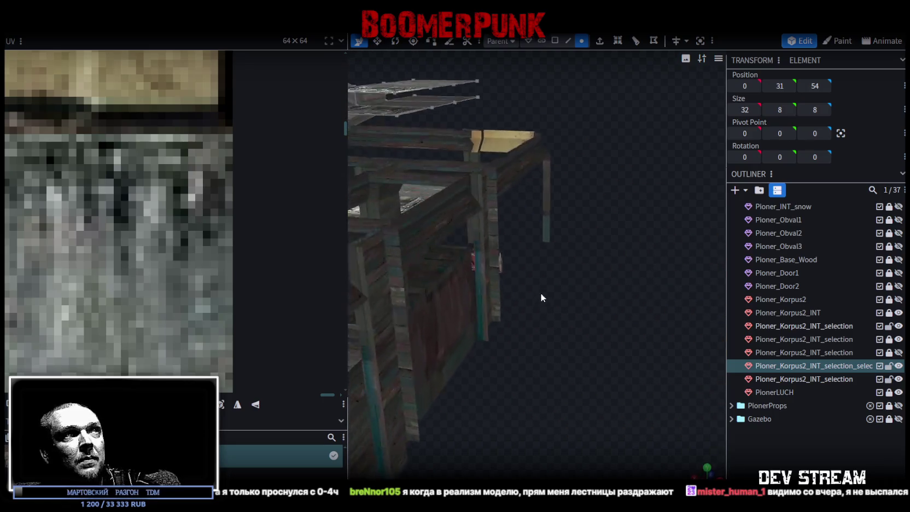
scroll(541, 299, up, 3)
scroll(449, 373, up, 3)
scroll(570, 409, up, 3)
scroll(611, 414, up, 3)
drag(663, 419, 749, 420)
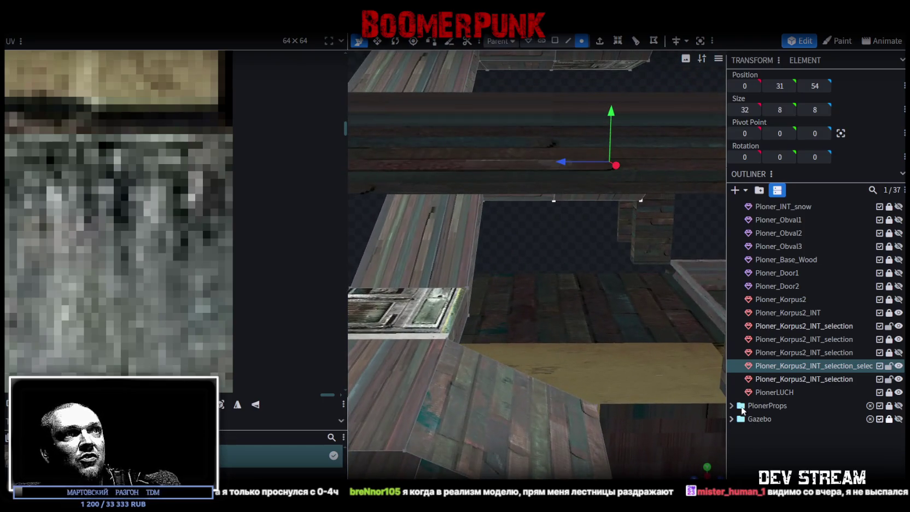
scroll(625, 374, down, 2)
mouse_move(625, 374)
right_down()
mouse_move(554, 317)
mouse_move(580, 416)
right_up()
mouse_move(581, 416)
mouse_down()
mouse_move(597, 449)
mouse_move(573, 368)
mouse_move(518, 395)
mouse_move(516, 414)
mouse_move(508, 399)
mouse_move(518, 407)
mouse_move(536, 394)
mouse_move(621, 402)
mouse_move(624, 428)
mouse_move(569, 413)
mouse_move(562, 423)
mouse_move(578, 421)
mouse_move(563, 395)
mouse_move(555, 412)
mouse_move(569, 416)
mouse_move(545, 407)
mouse_move(560, 409)
mouse_up()
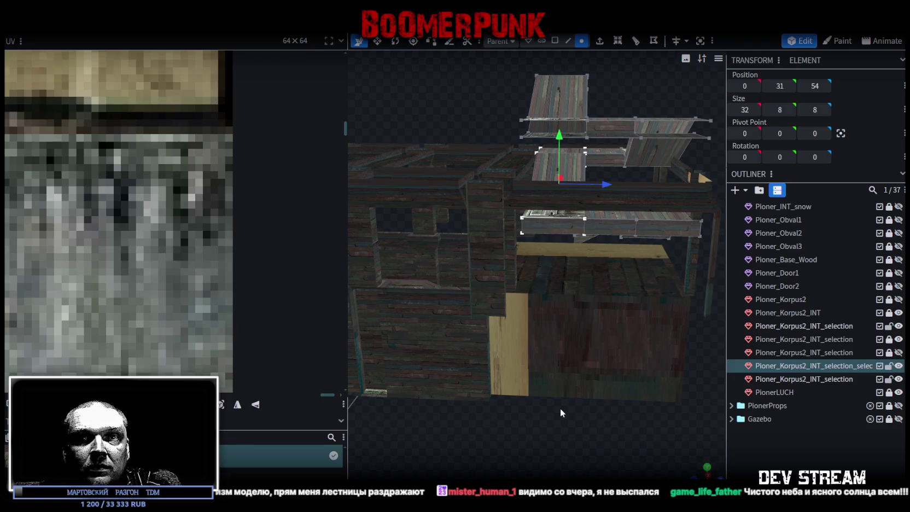
- Shift the upper stair plank back one unit along Z, from 54 to 53
mouse_move(525, 343)
mouse_down()
mouse_move(473, 159)
mouse_move(595, 305)
mouse_up()
drag(532, 326, 490, 193)
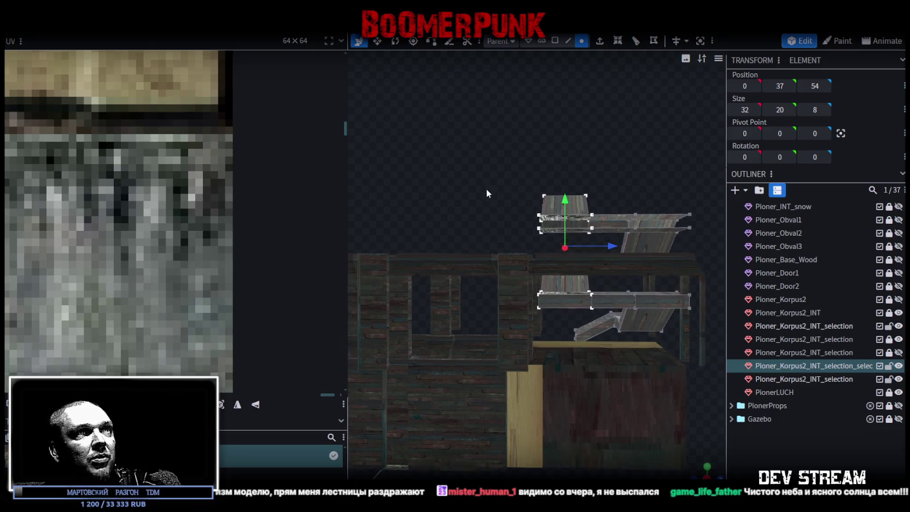
scroll(490, 193, up, 3)
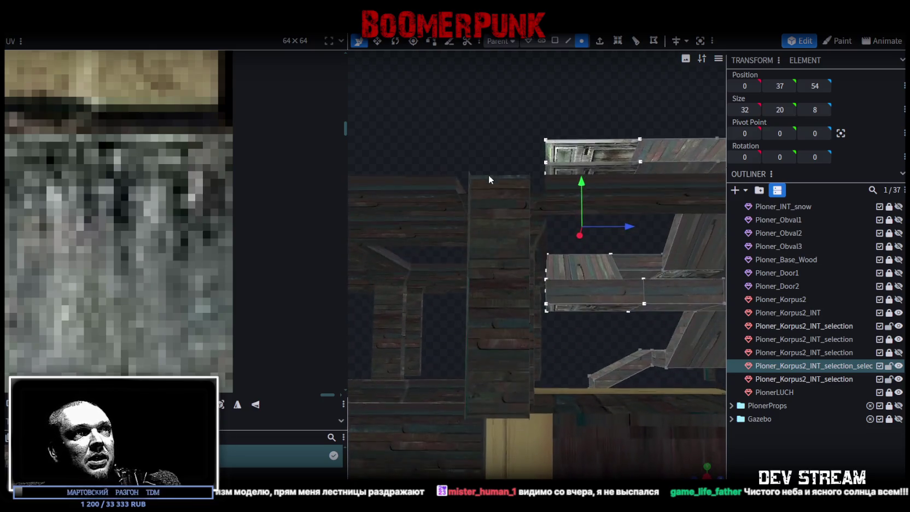
drag(627, 225, 619, 227)
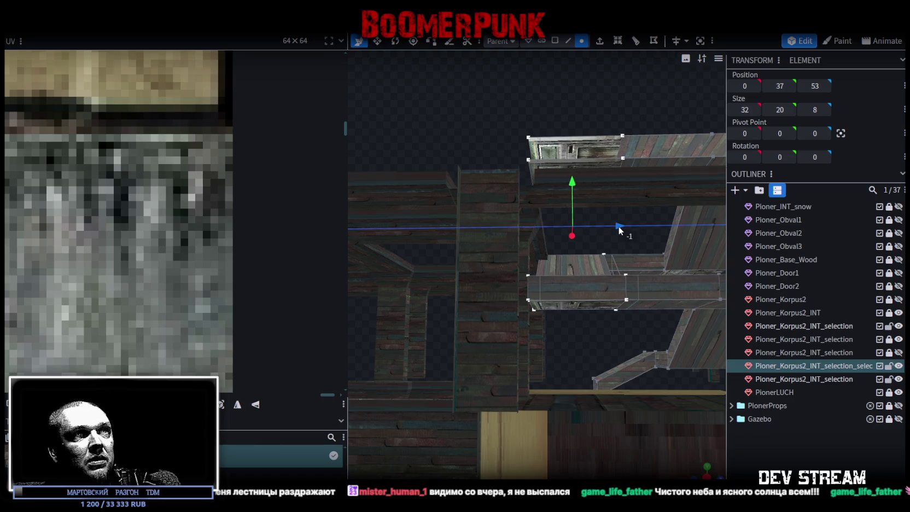
mouse_move(438, 138)
mouse_down()
mouse_move(439, 185)
mouse_move(419, 220)
mouse_move(572, 329)
mouse_move(416, 263)
mouse_move(441, 228)
mouse_move(485, 291)
mouse_move(583, 308)
mouse_move(611, 330)
mouse_move(471, 332)
mouse_move(562, 353)
mouse_move(591, 327)
mouse_move(553, 311)
mouse_move(545, 279)
mouse_move(413, 107)
mouse_move(398, 142)
mouse_move(399, 155)
mouse_move(414, 157)
mouse_up()
- Switch to edge selection and inspect the stair beam edges from below and above
click(568, 42)
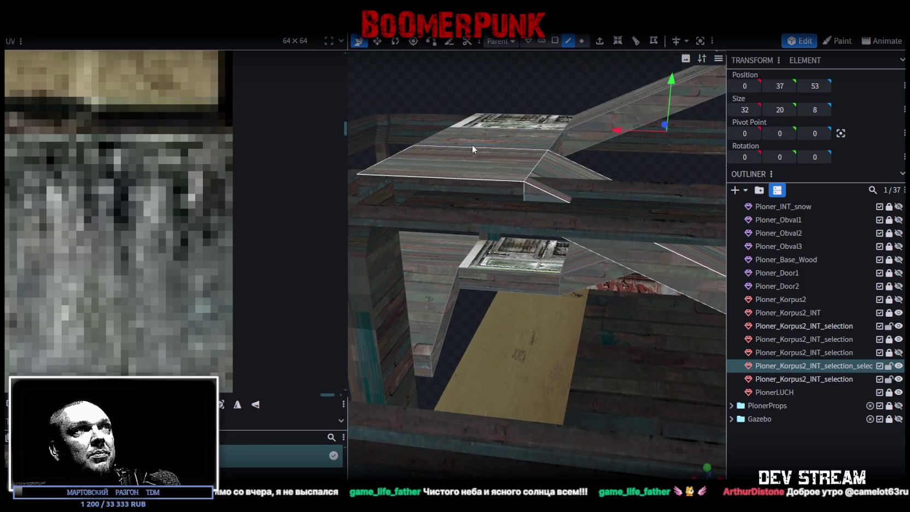
mouse_move(614, 362)
mouse_down()
mouse_move(613, 335)
mouse_move(471, 141)
mouse_up()
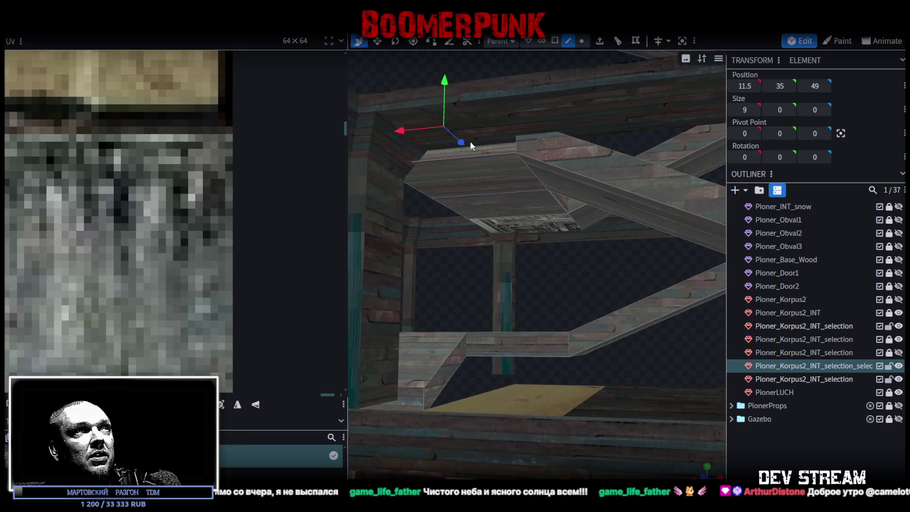
click(478, 162)
mouse_move(443, 298)
mouse_down()
mouse_move(616, 343)
mouse_move(542, 334)
mouse_move(566, 347)
mouse_move(575, 371)
mouse_up()
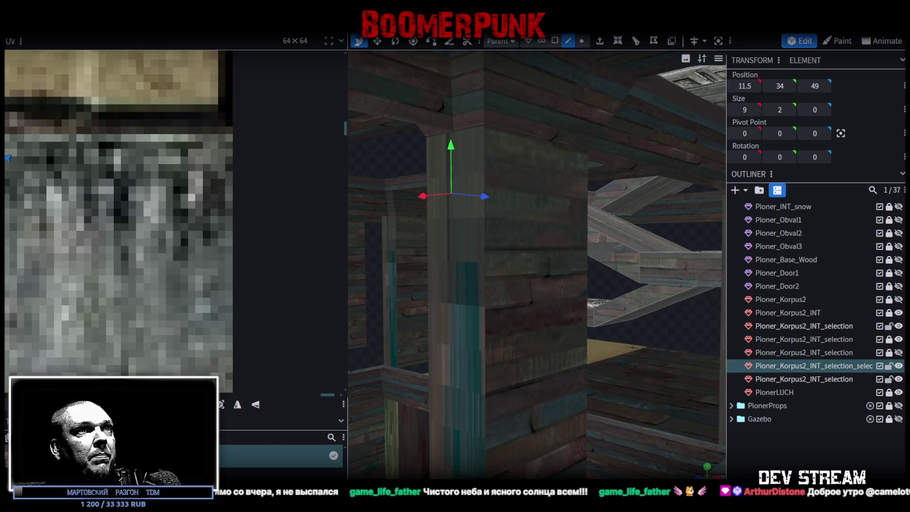
mouse_move(611, 364)
mouse_down()
mouse_move(383, 460)
mouse_move(481, 442)
mouse_move(515, 415)
mouse_move(620, 377)
mouse_up()
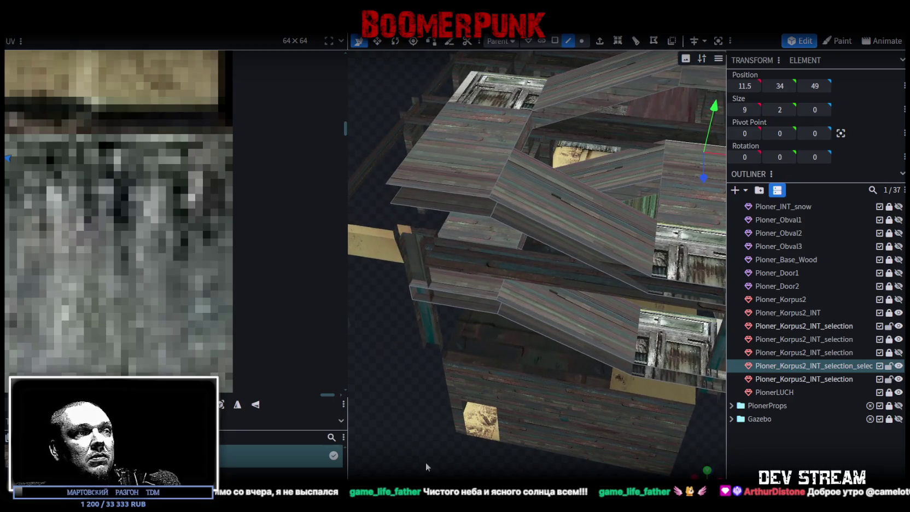
key(alt+Tab)
- Collapse the ###TRG###, ==SYSTEM== and ###MAP### groups in the Hierarchy
mouse_move(464, 205)
right_down()
mouse_move(556, 203)
mouse_move(36, 201)
mouse_move(87, 218)
mouse_move(73, 221)
mouse_move(115, 227)
mouse_move(161, 213)
mouse_move(30, 217)
mouse_move(464, 287)
mouse_move(533, 256)
right_up()
scroll(92, 158, up, 10)
scroll(91, 158, up, 5)
scroll(121, 162, up, 3)
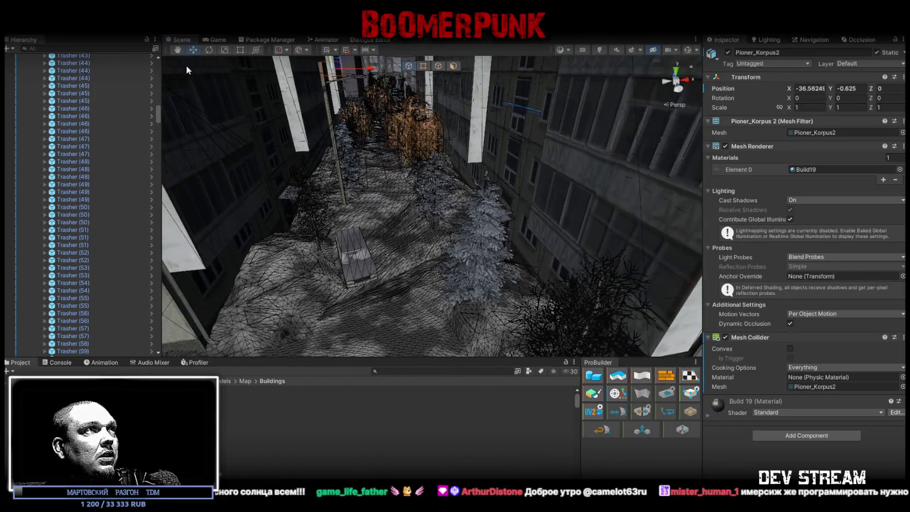
drag(159, 117, 160, 62)
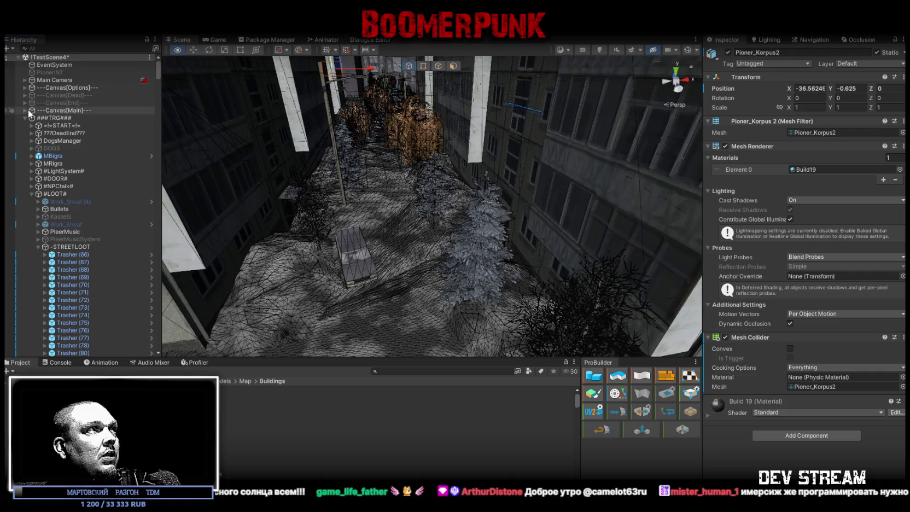
click(25, 118)
click(25, 125)
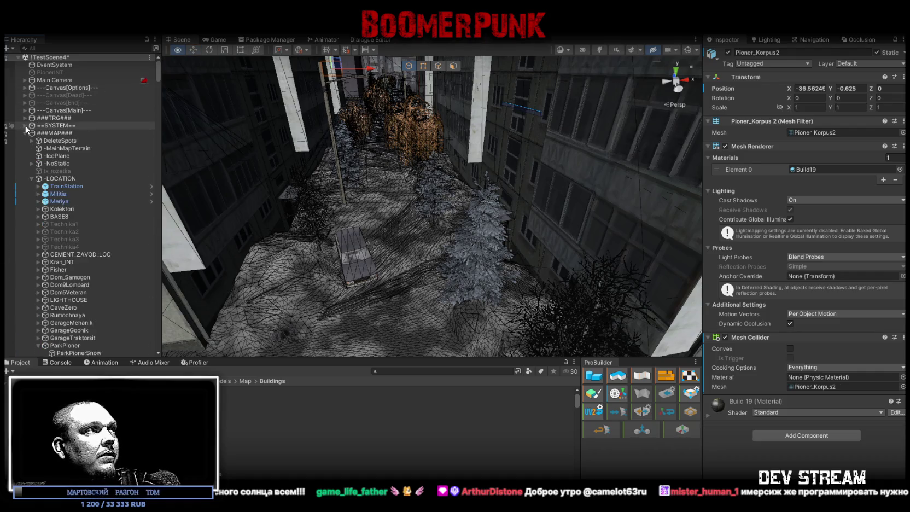
click(25, 133)
- Frame the Player and move it into the snowy street near the trees
click(47, 143)
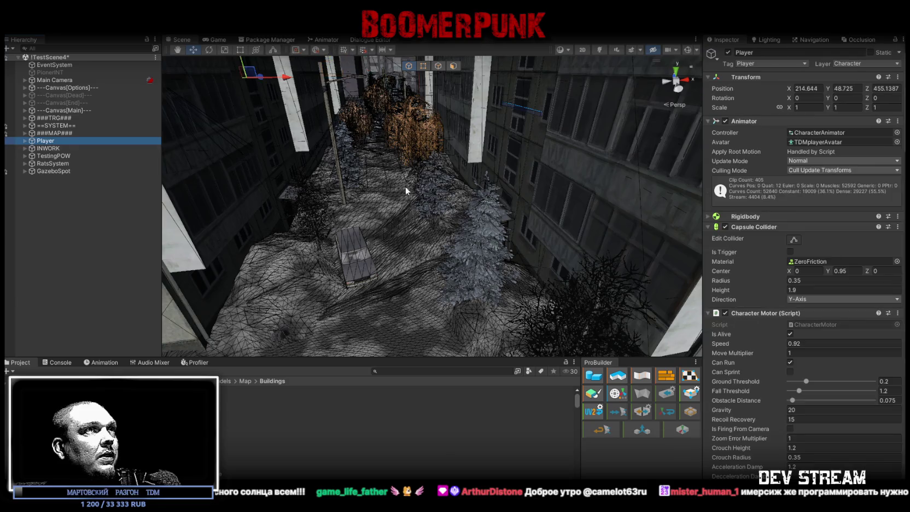
key(f)
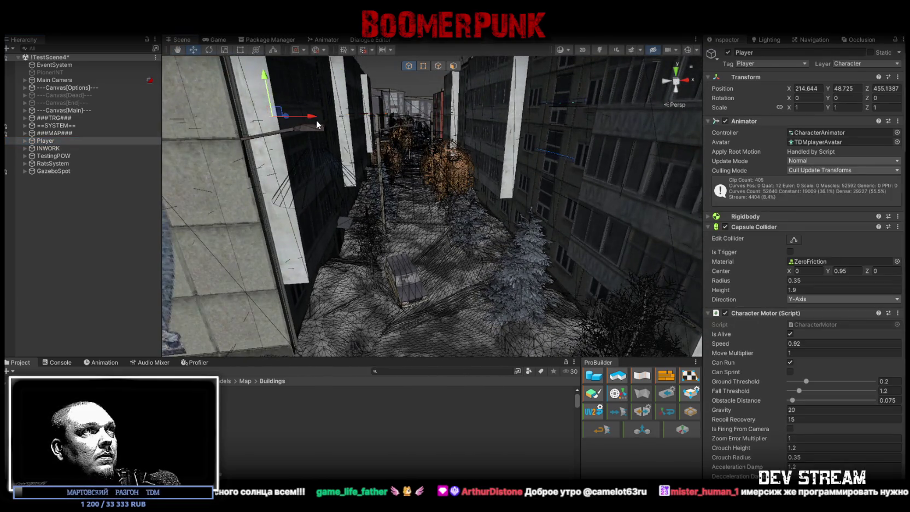
drag(323, 120, 430, 219)
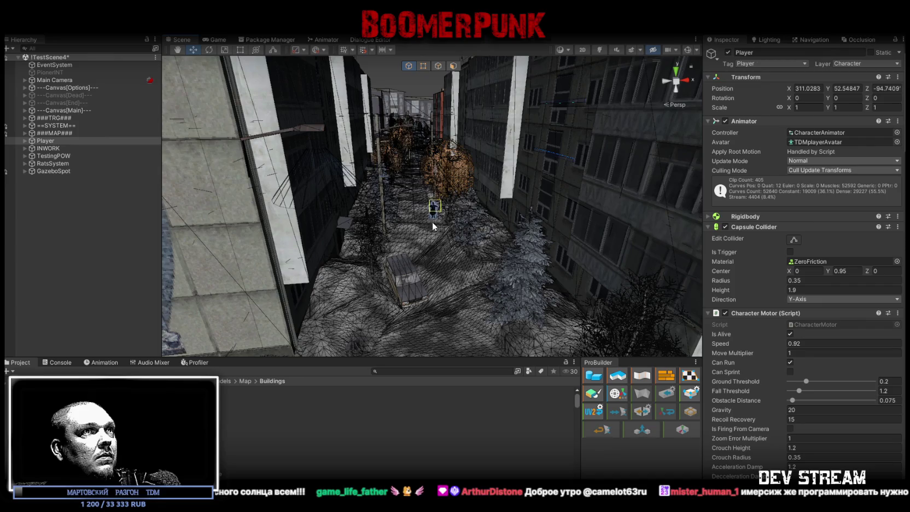
right_drag(470, 281, 411, 240)
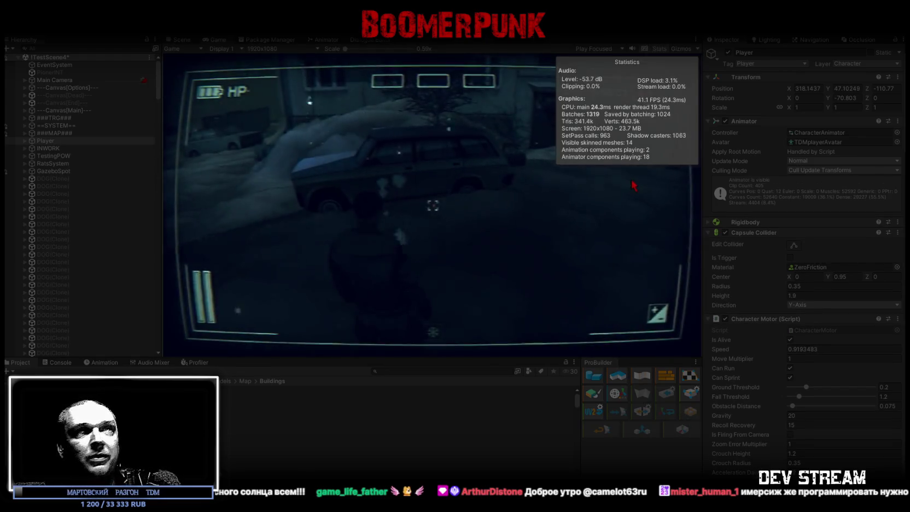
- Maximize the Game view, walk into the building, and check the bag inventory
double_click(217, 40)
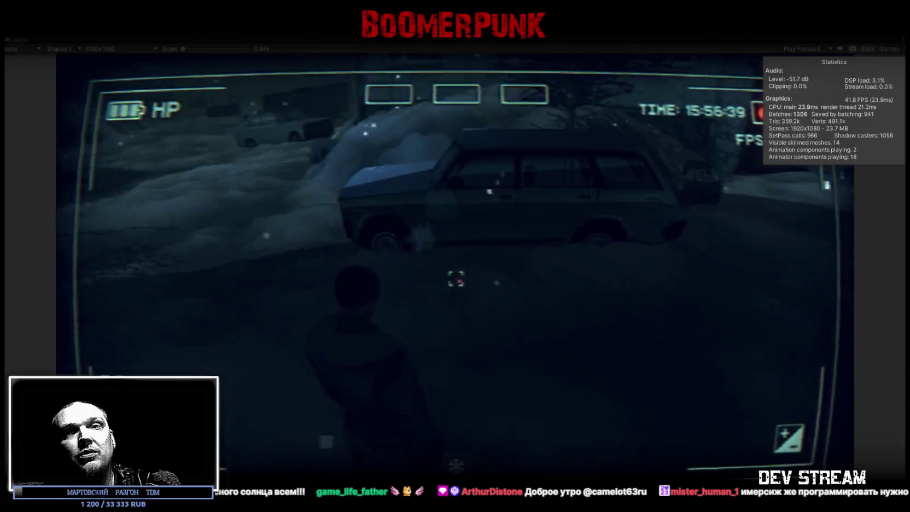
key(e)
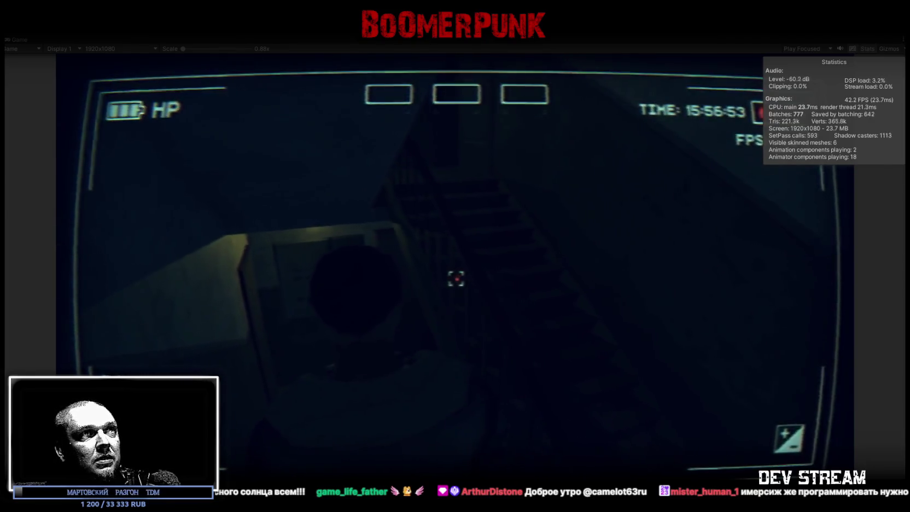
key(Tab)
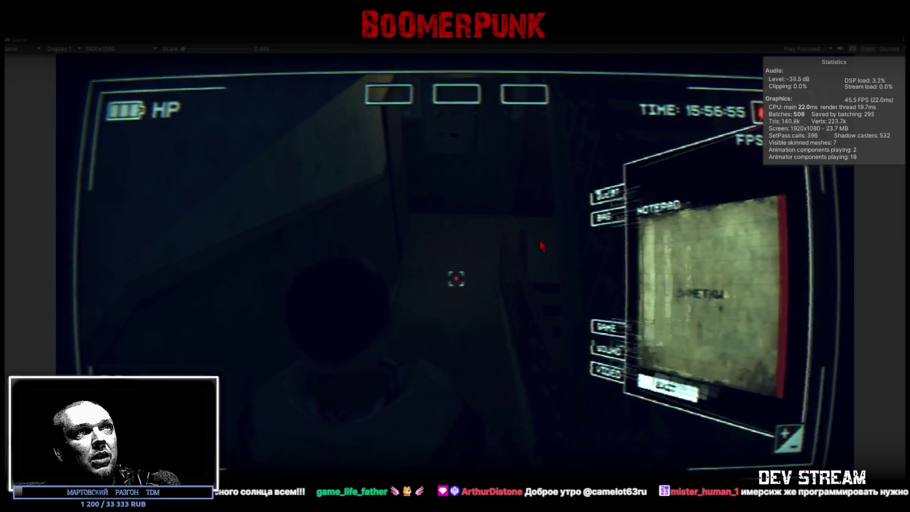
click(525, 169)
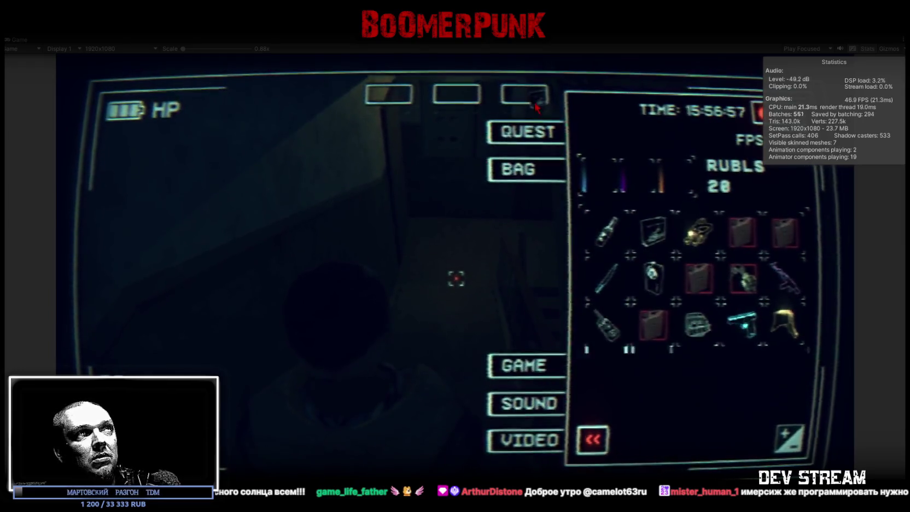
key(Tab)
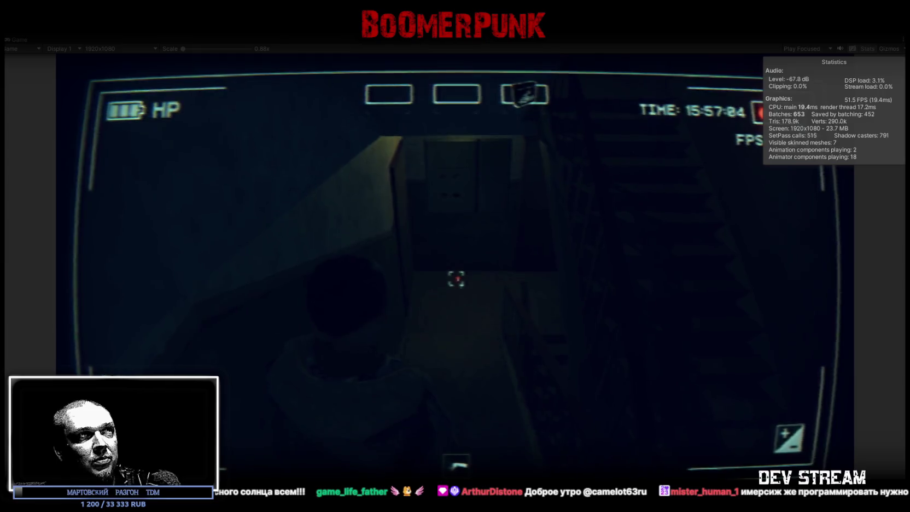
- Walk up the stairwell, equip the rifle from the inventory, and shoot the TV
key(w)
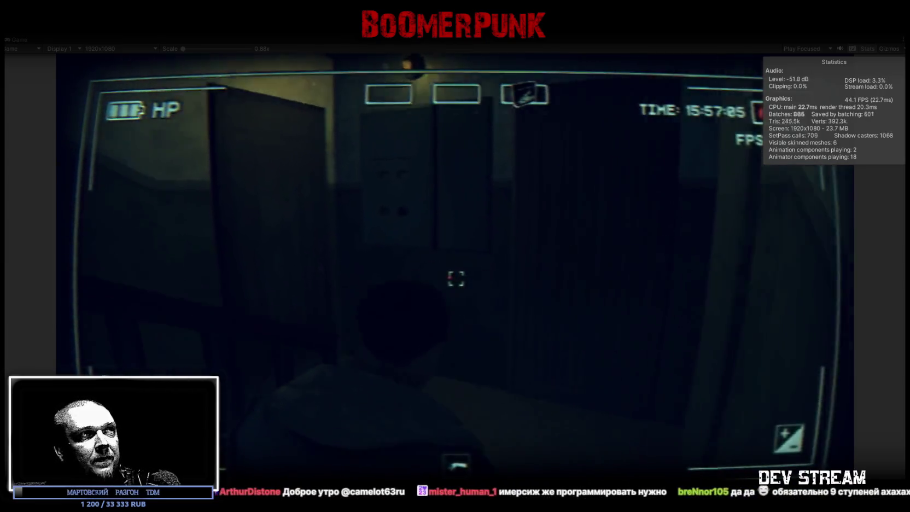
key(w)
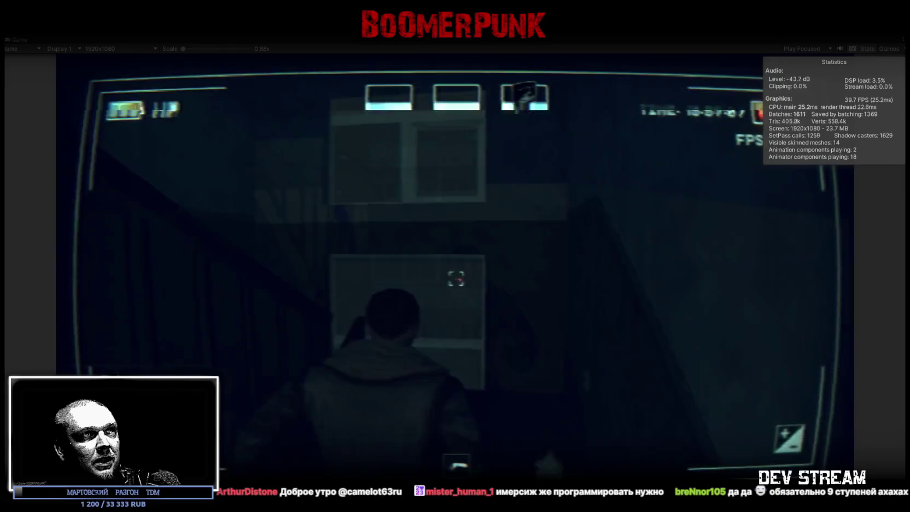
key(w)
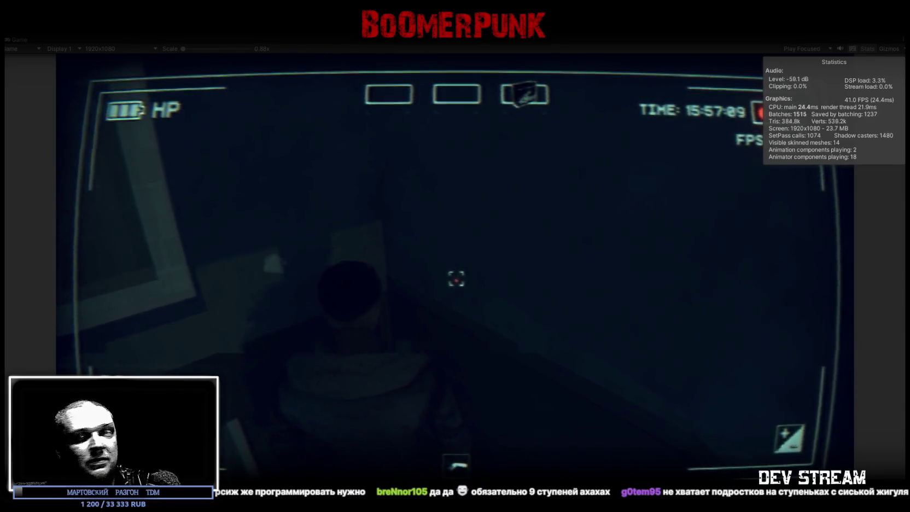
key(w)
key(w)
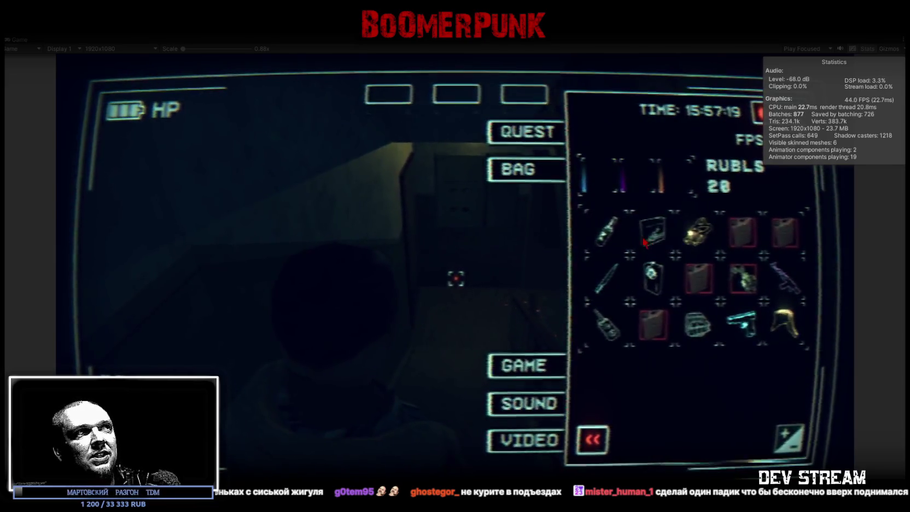
key(Escape)
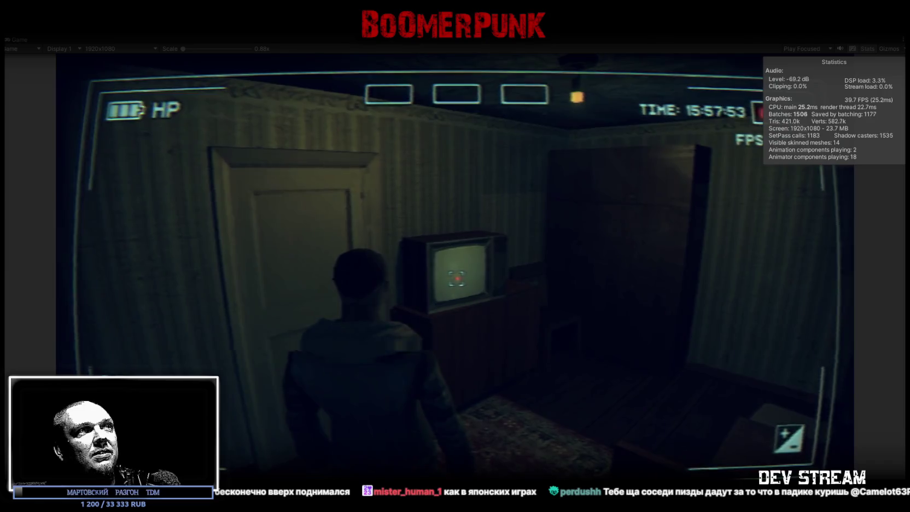
key(Escape)
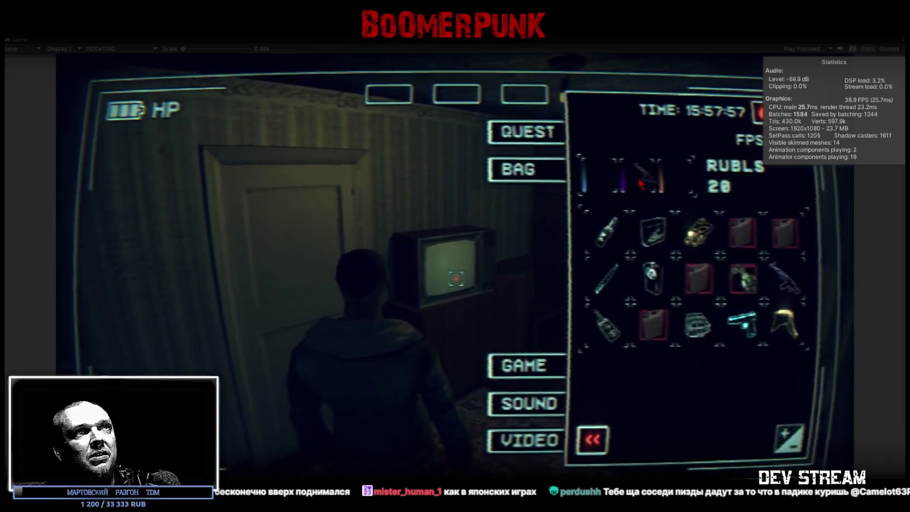
key(Escape)
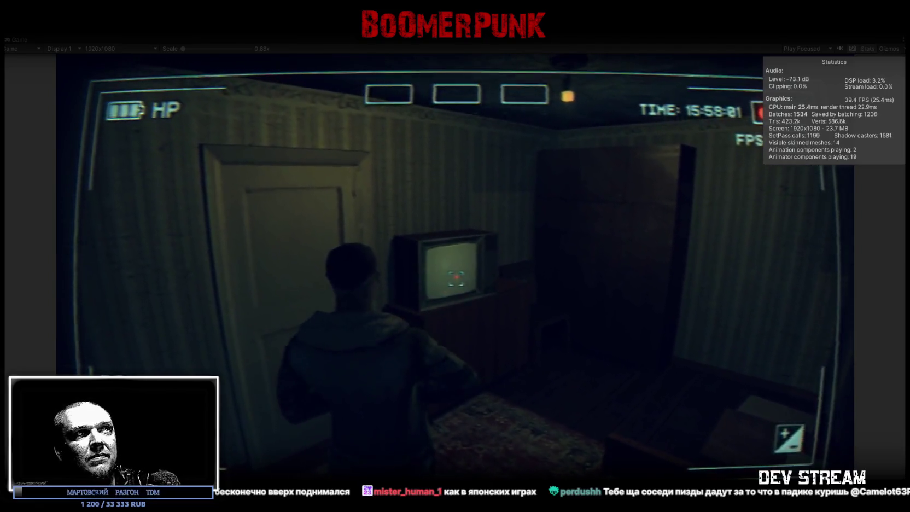
click(456, 278)
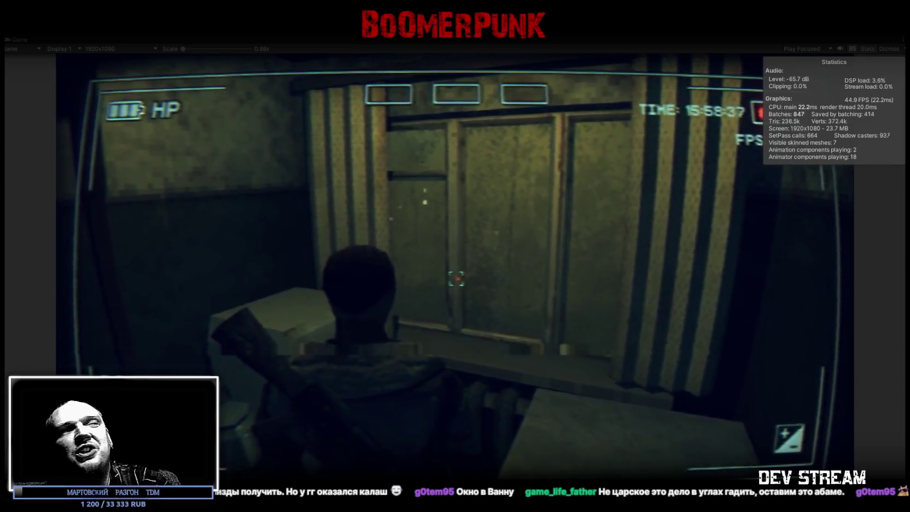
- Walk through the building's dark rooms past the stairwell toward the lit corner
key(w)
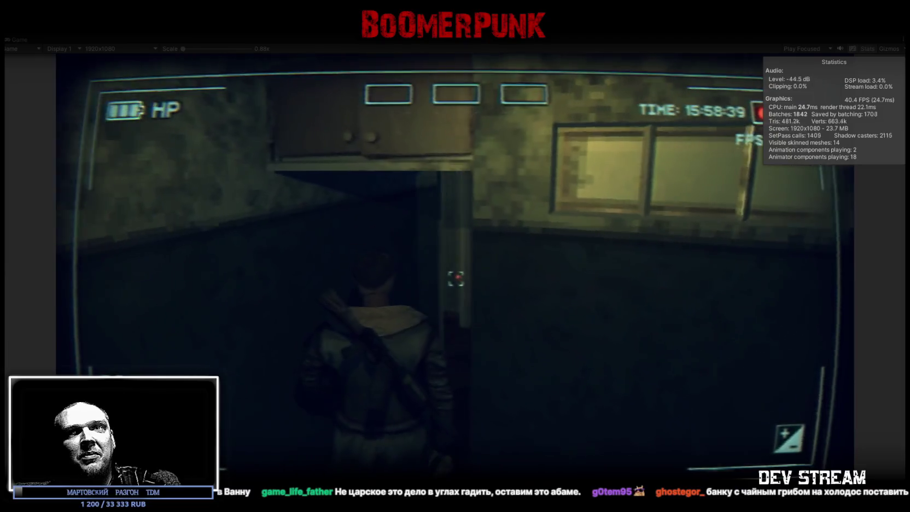
key(w)
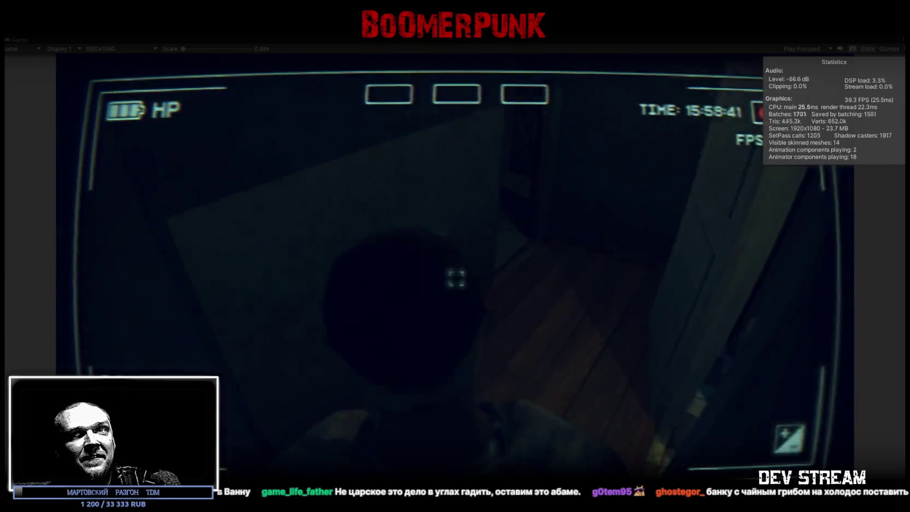
key(w)
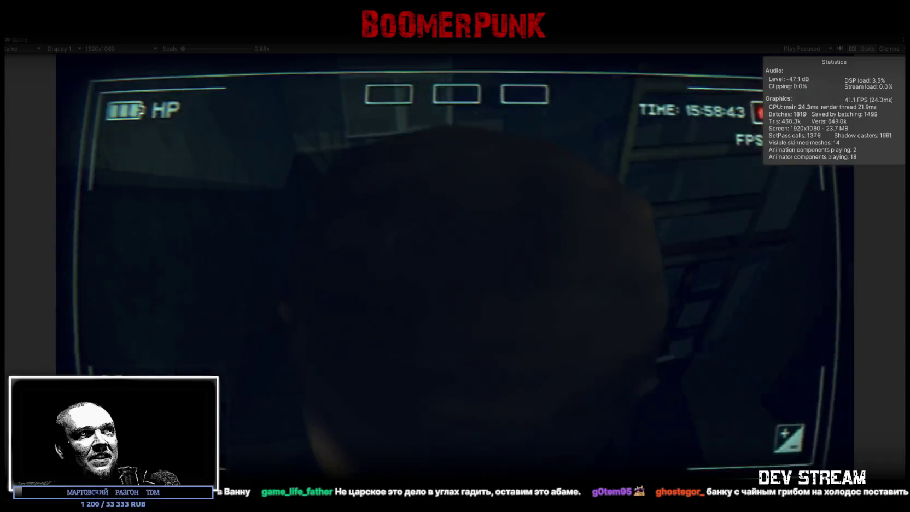
key(w)
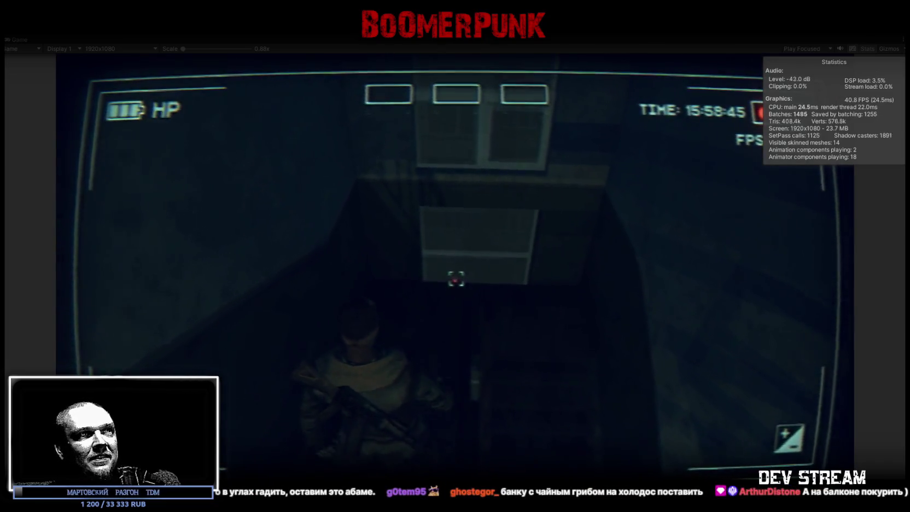
key(w)
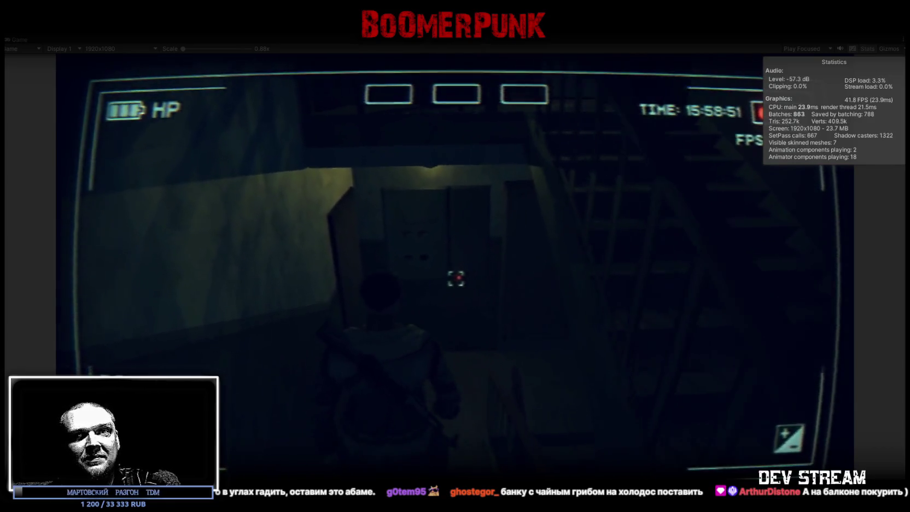
key(w)
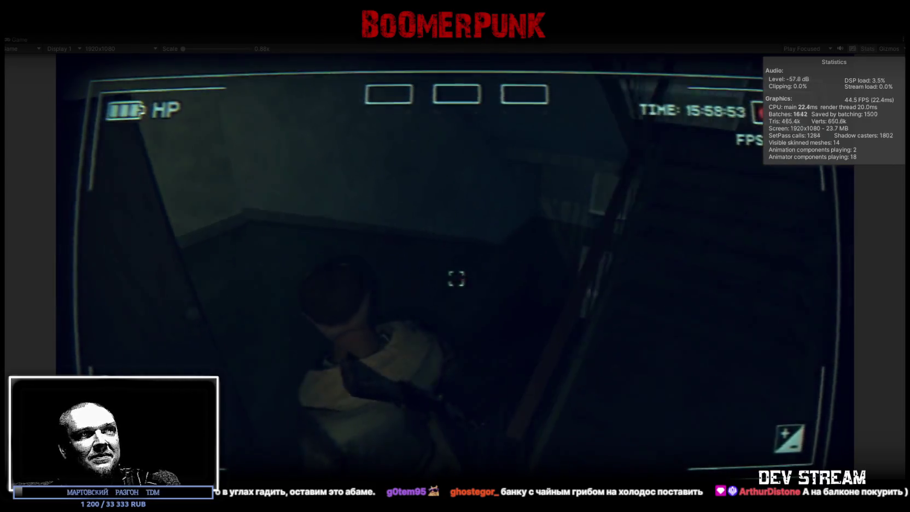
key(w)
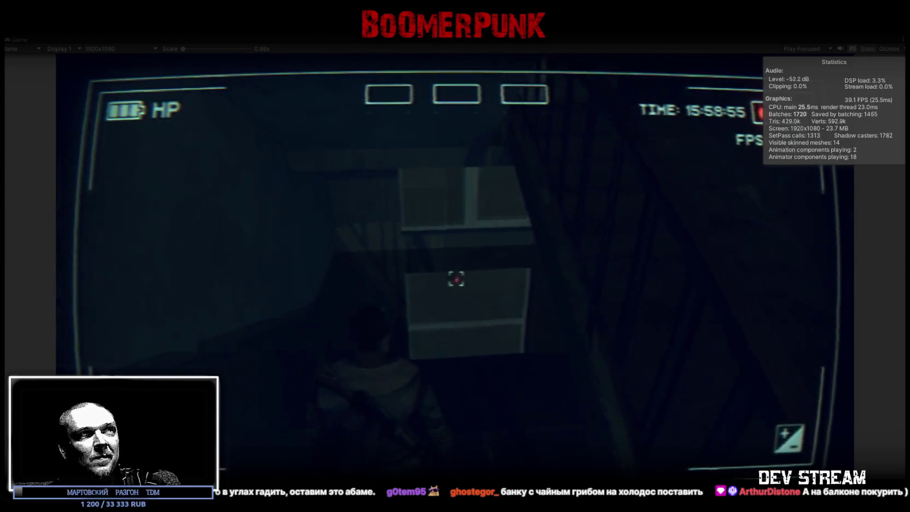
key(w)
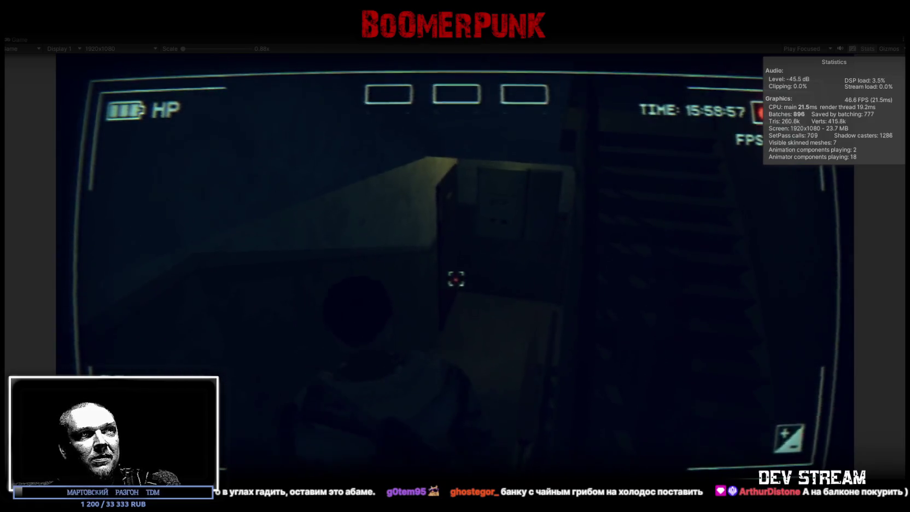
key(w)
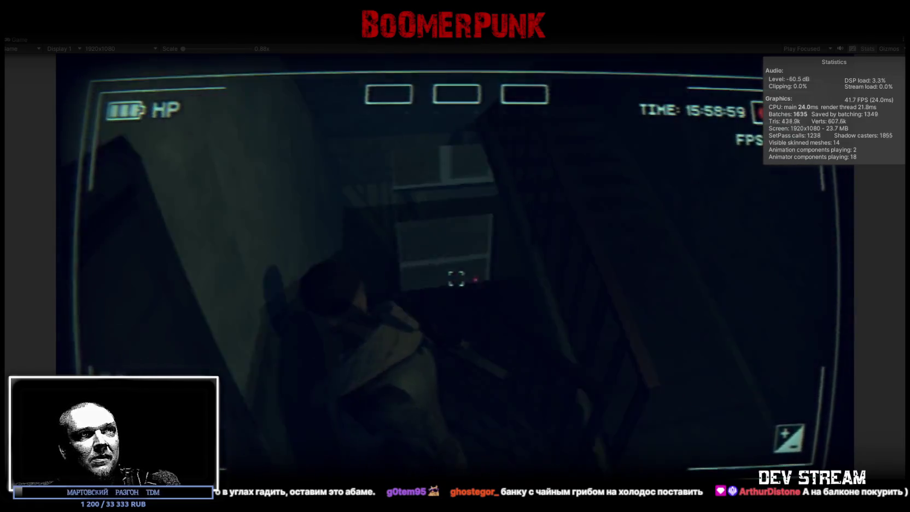
- Descend the stairwell into the snowy street, open the in-game menu, and stop Play mode
key(w)
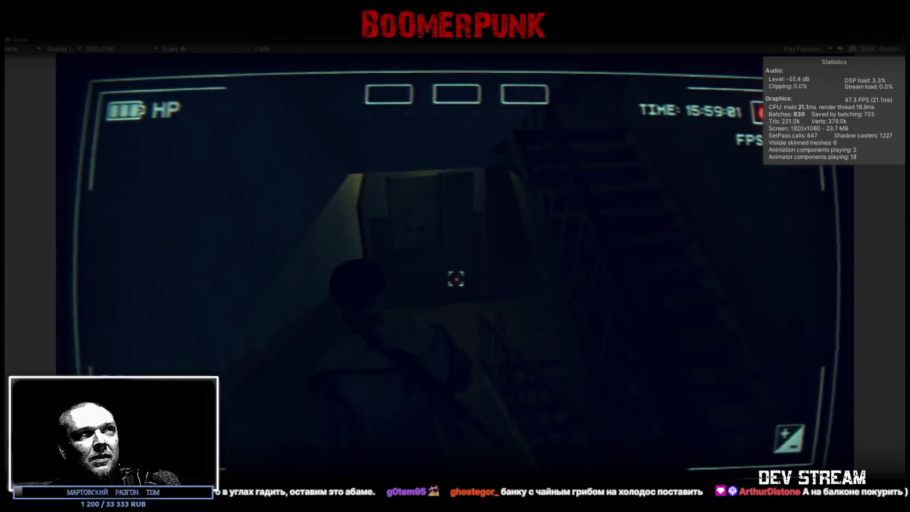
key(w)
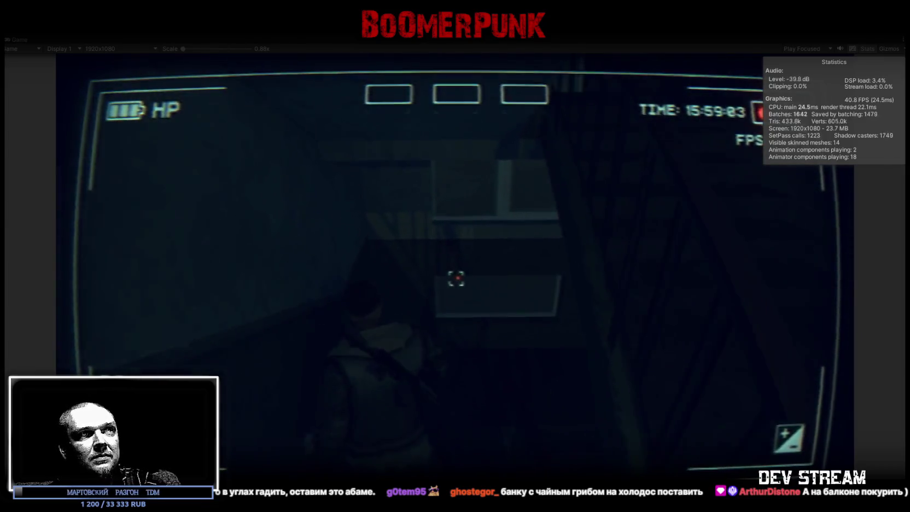
key(w)
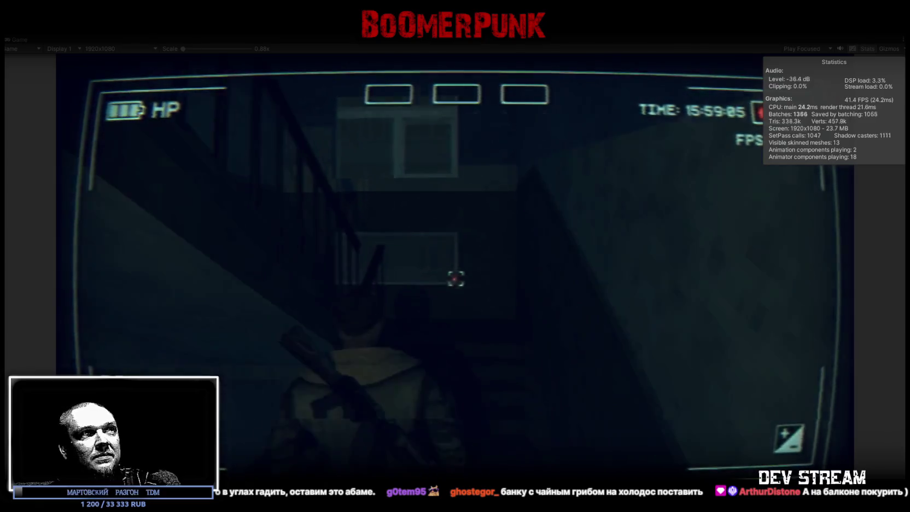
key(w)
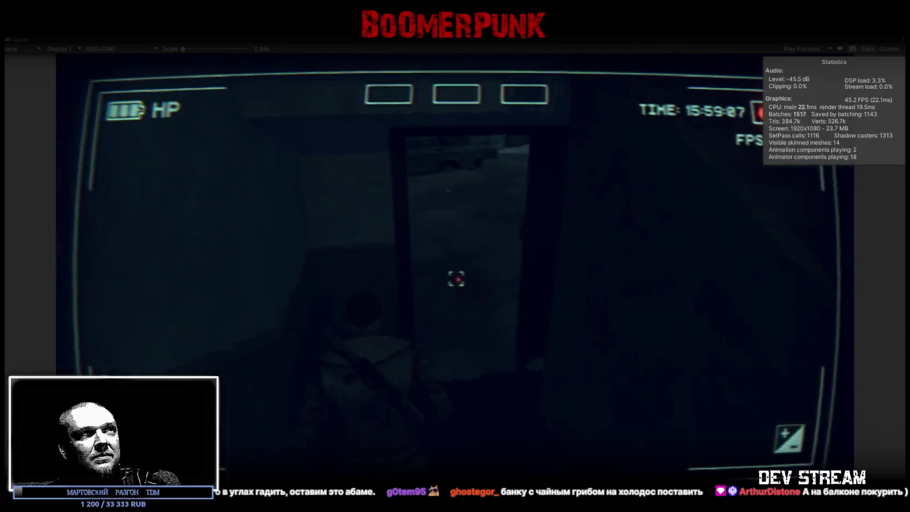
key(w)
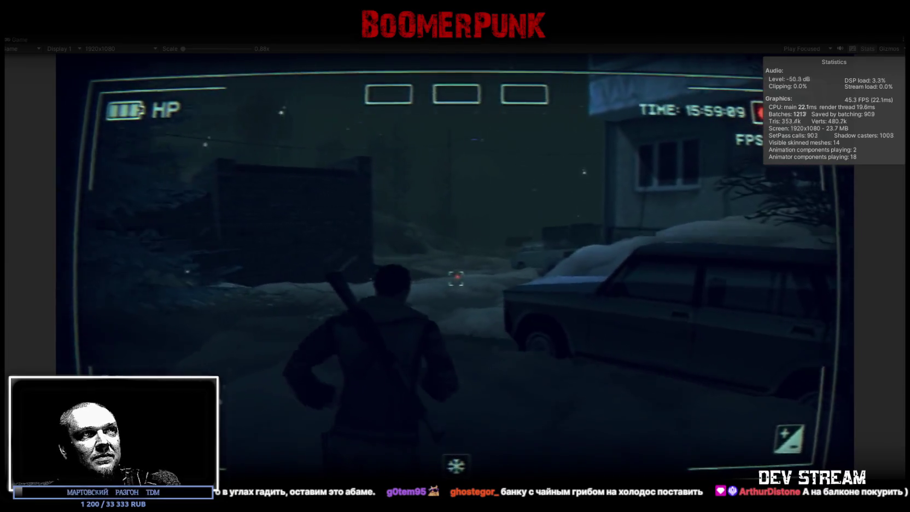
key(w)
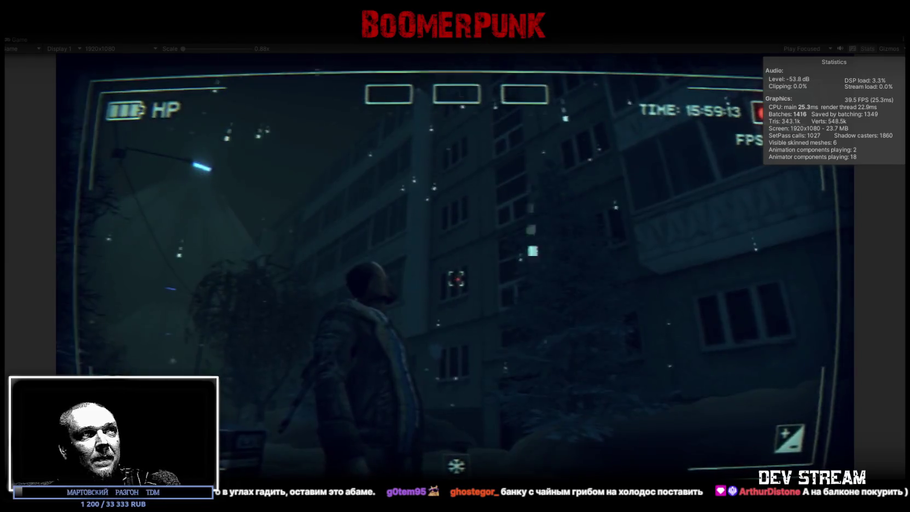
key(w)
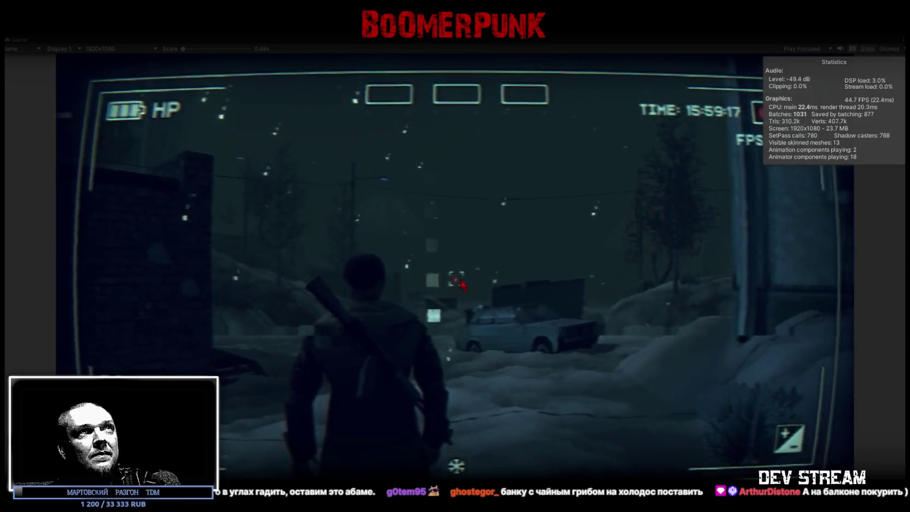
key(Tab)
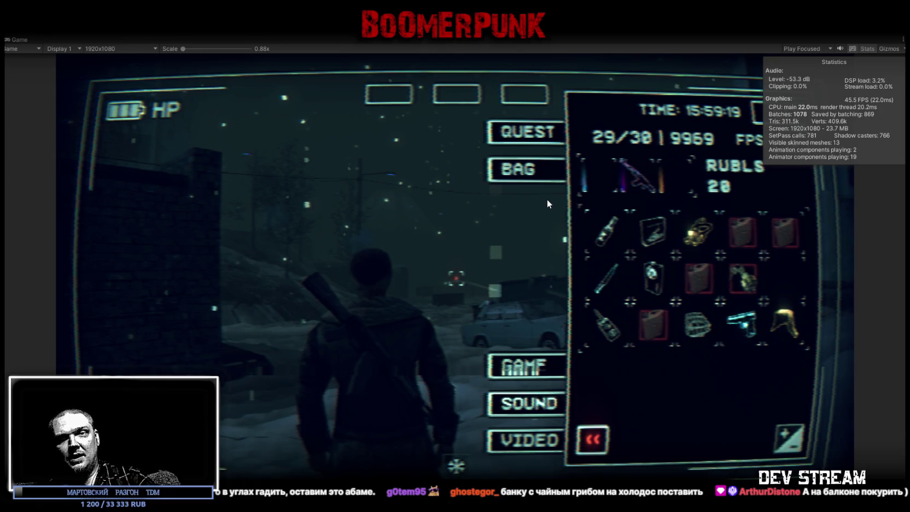
key(ctrl+p)
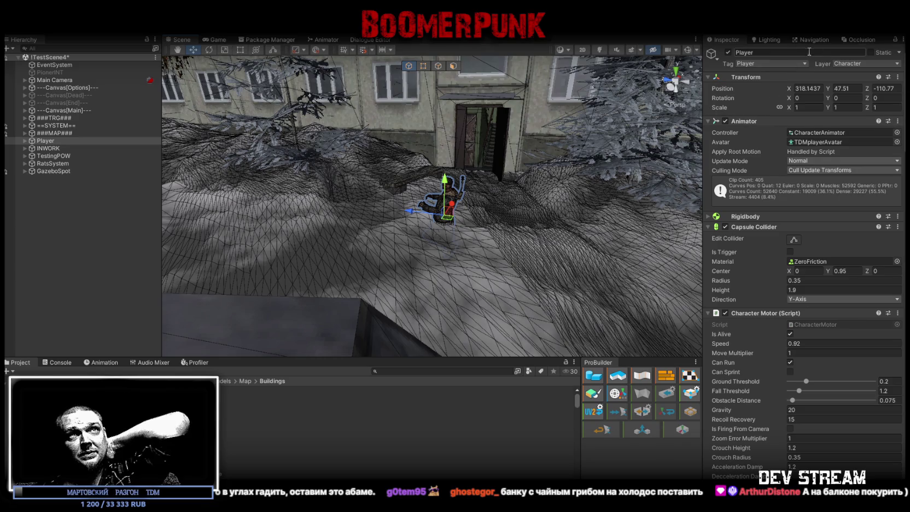
click(815, 40)
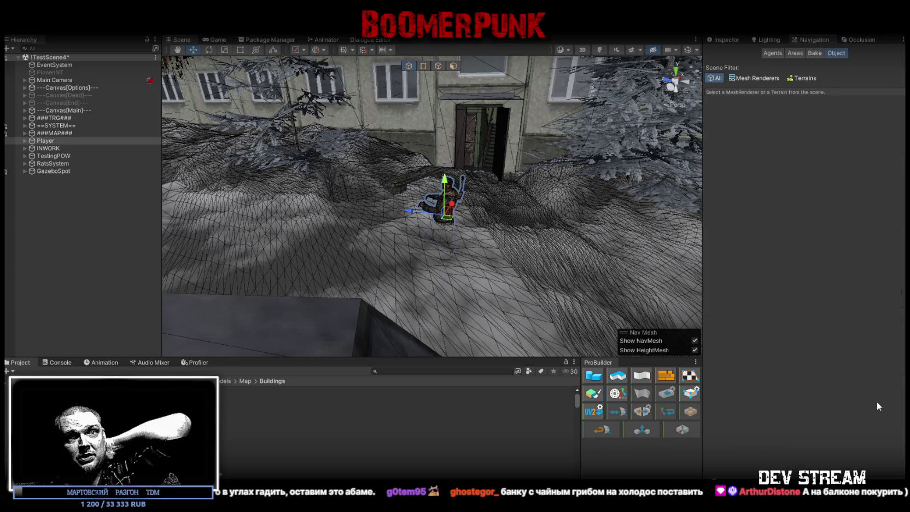
click(814, 53)
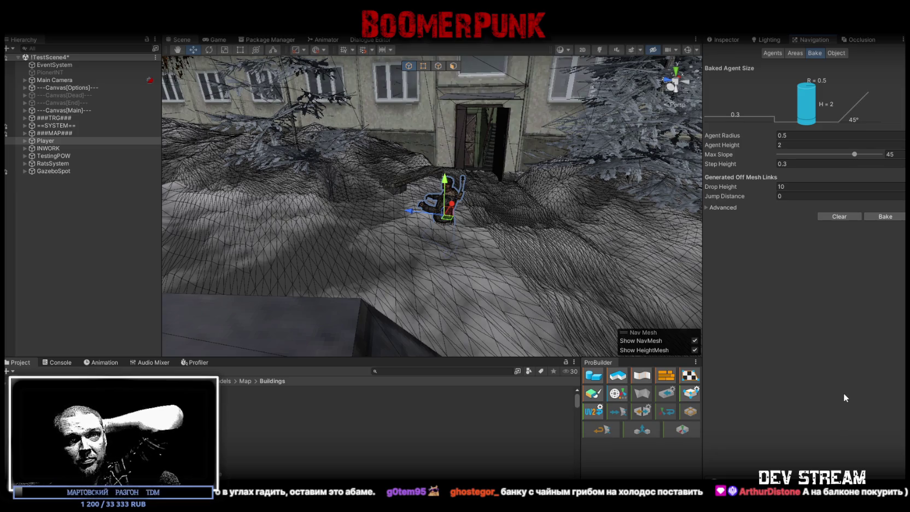
click(768, 41)
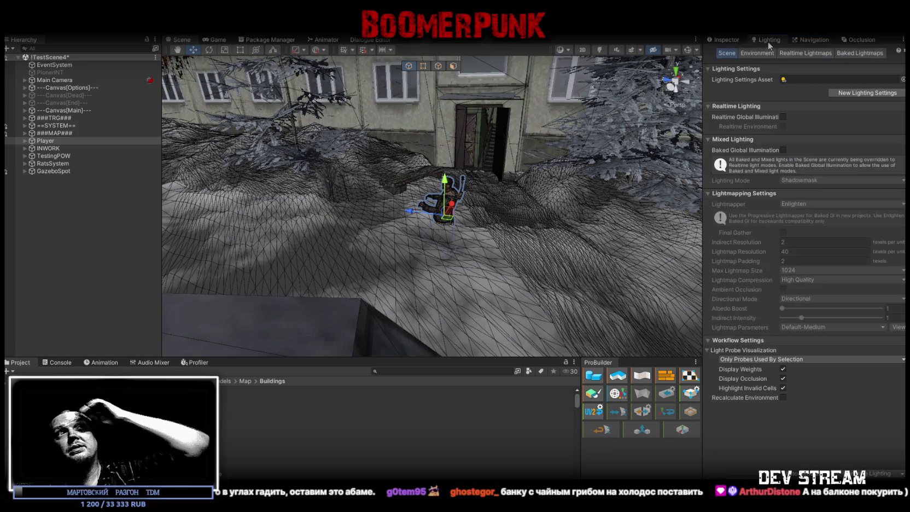
click(726, 41)
mouse_move(572, 138)
alt+mouse_down()
mouse_move(432, 213)
mouse_move(122, 180)
alt+mouse_up()
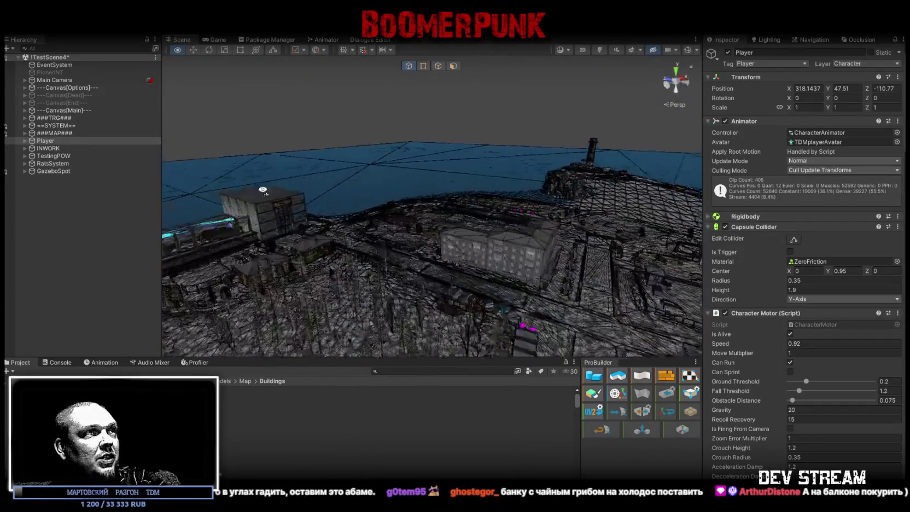
- Place the Player in the yard by the parked car (216.84, 48.89, 448.39) and start Play mode
right_drag(163, 171, 554, 117)
drag(530, 139, 369, 295)
key(f)
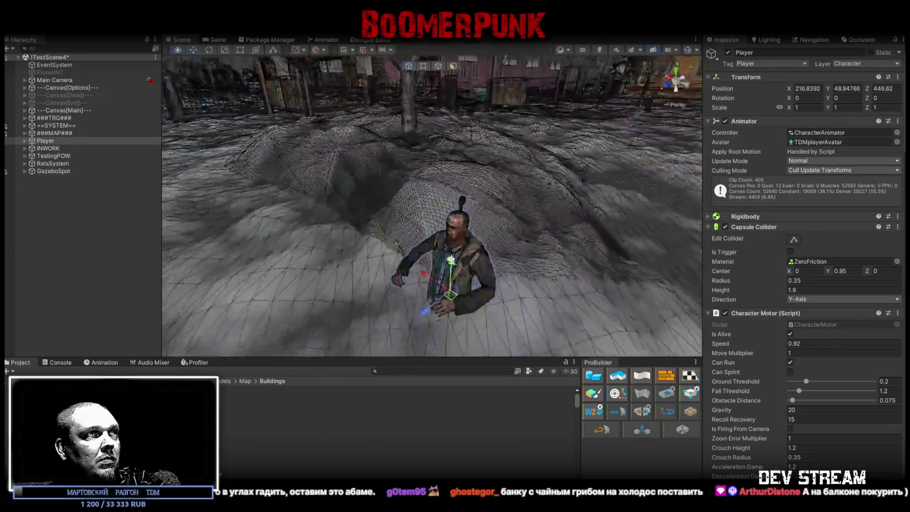
mouse_move(447, 262)
mouse_down()
mouse_move(490, 234)
mouse_move(475, 245)
mouse_up()
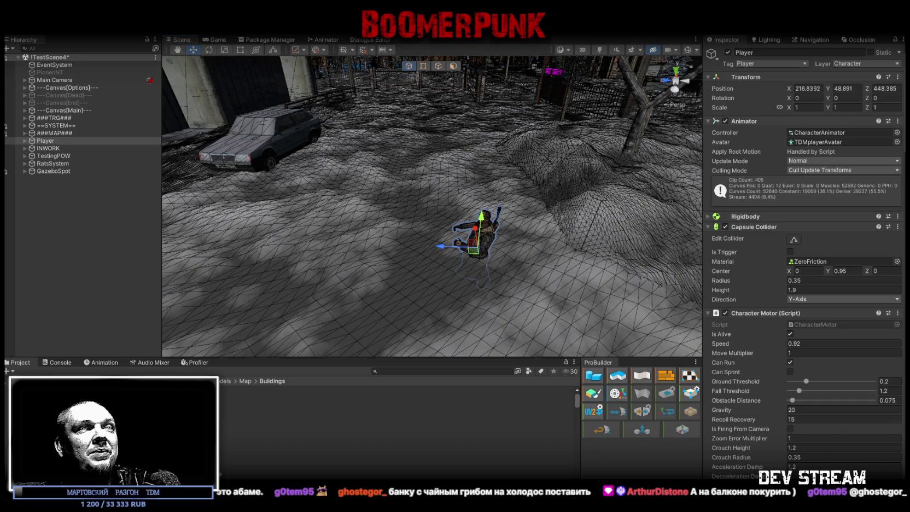
click(456, 26)
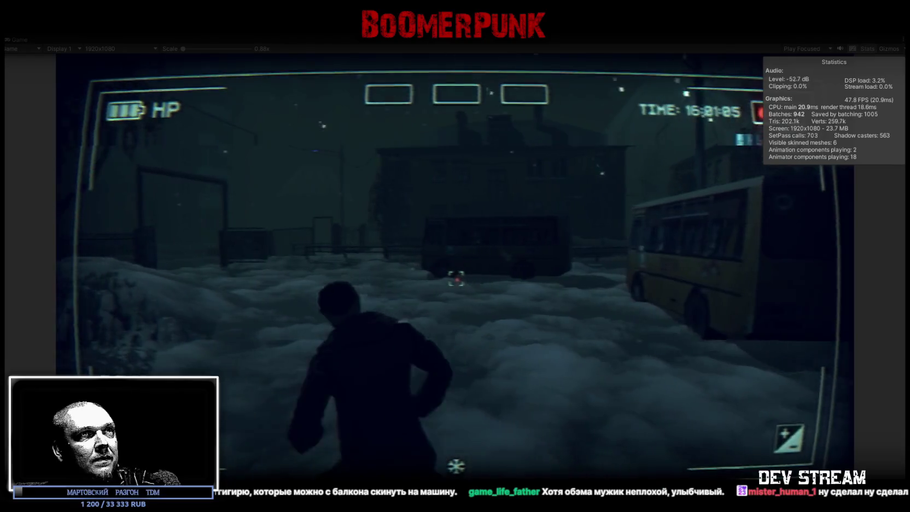
- Bring up the in-game menu with Esc to end the play test
key(Escape)
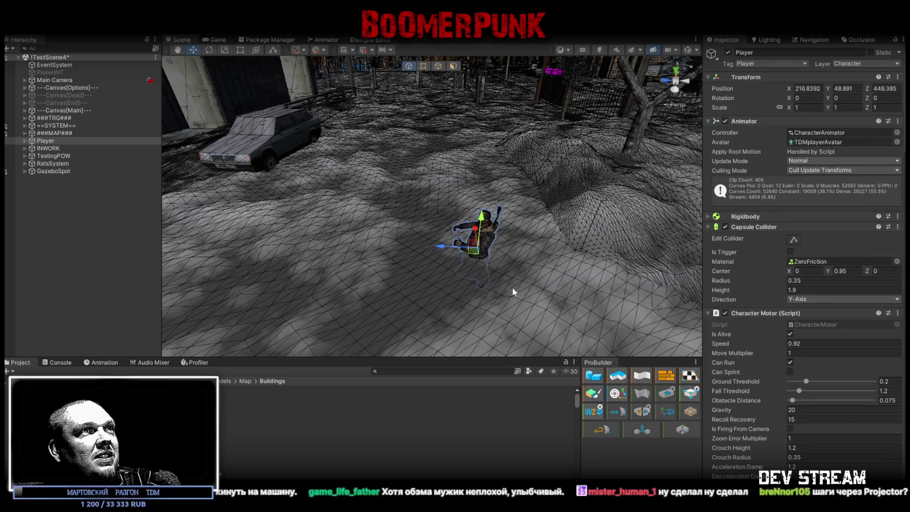
- Select the ParkPionerSnow terrain and review its Snow 13 BruteForce SnowIce material settings
mouse_move(501, 283)
right_down()
mouse_move(685, 299)
mouse_move(549, 240)
right_up()
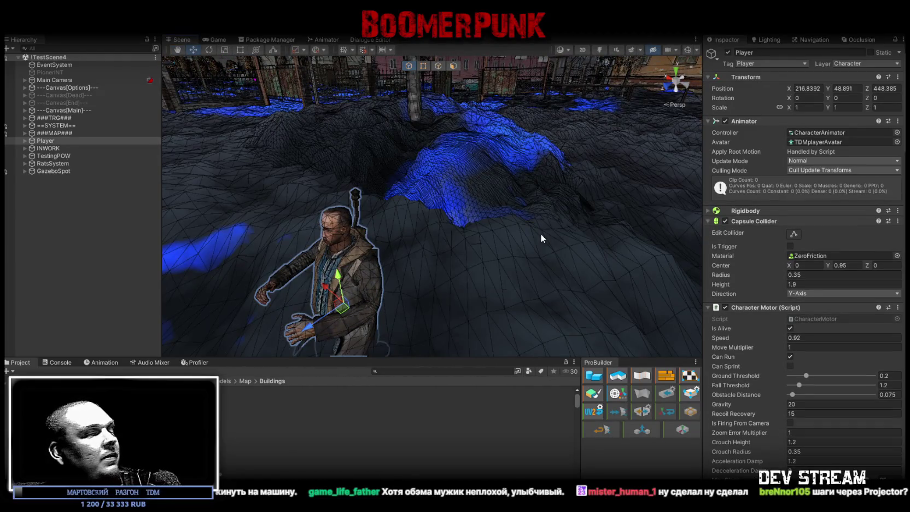
mouse_move(541, 234)
right_down()
mouse_move(528, 209)
mouse_move(486, 252)
mouse_move(489, 246)
right_up()
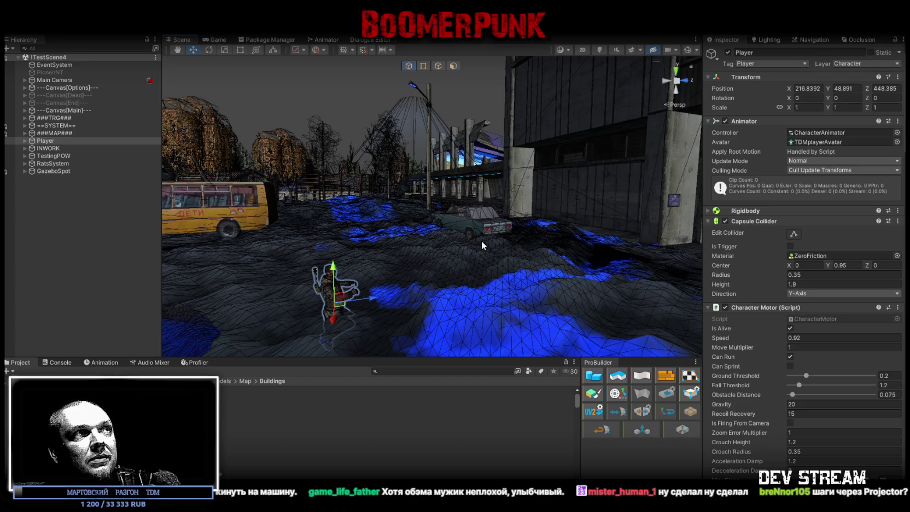
click(481, 245)
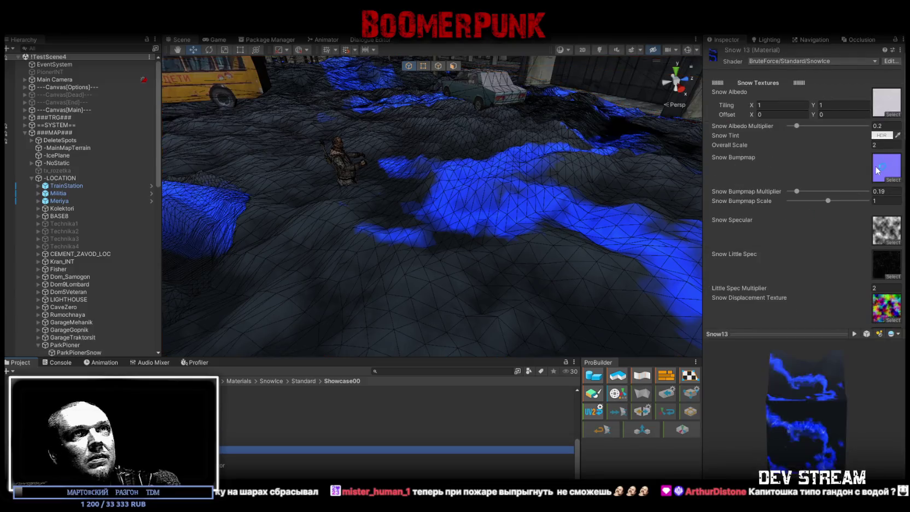
scroll(829, 182, down, 5)
scroll(854, 163, down, 5)
scroll(852, 164, down, 5)
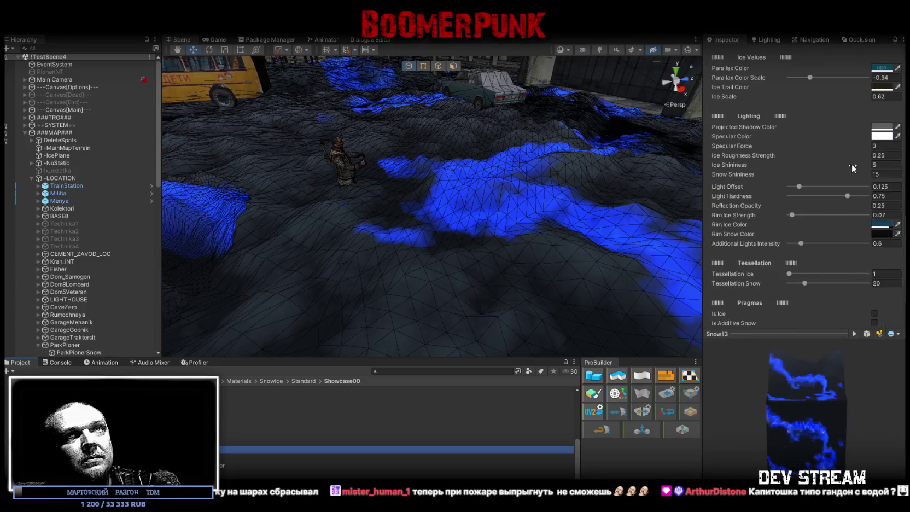
scroll(849, 168, up, 5)
scroll(852, 169, up, 5)
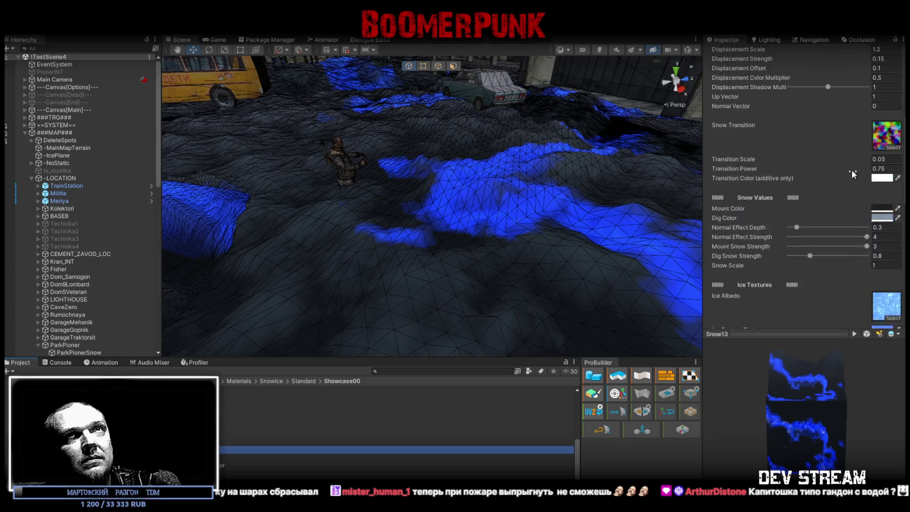
scroll(850, 169, up, 5)
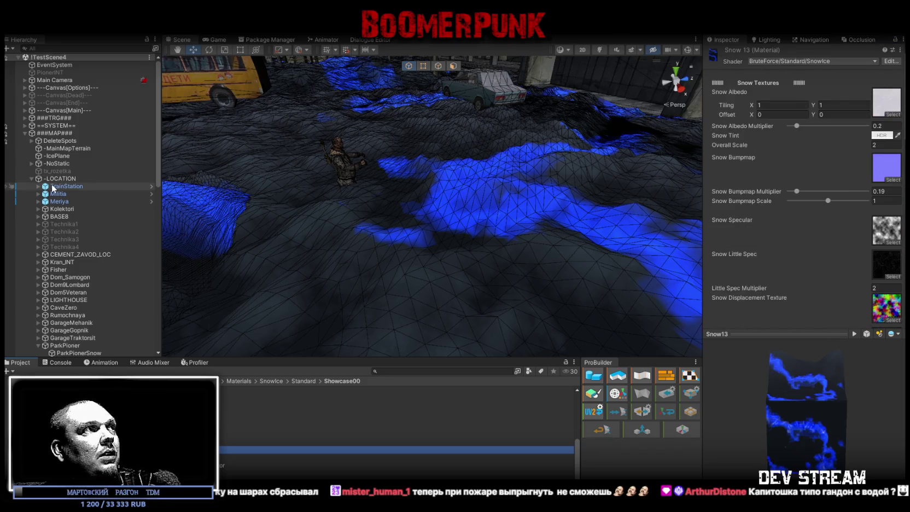